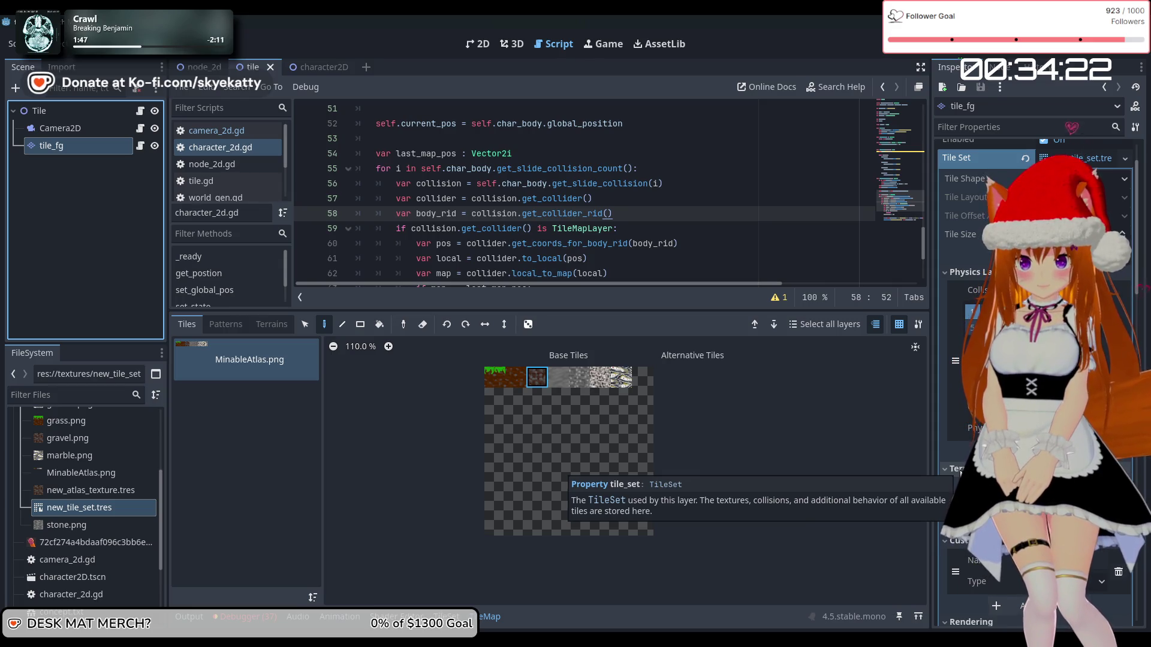
- Add a new custom data layer to the tile set in the Inspector
{"action": "scroll", "coordinate": [1034, 240], "scroll_direction": "up", "scroll_amount": 2}
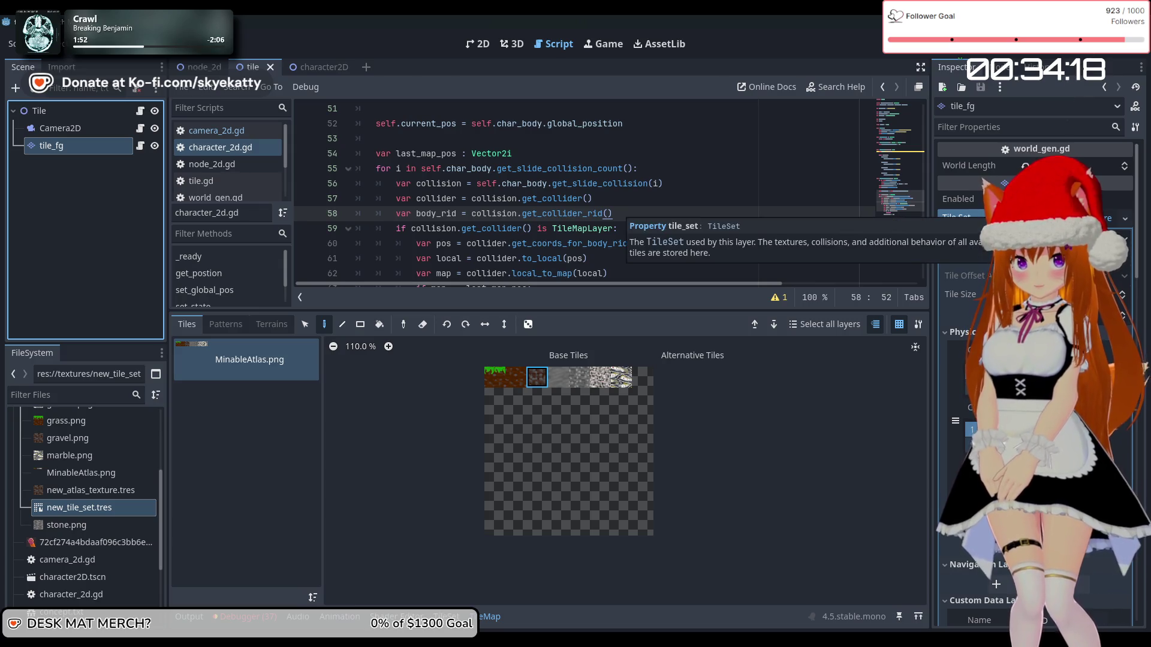
{"action": "scroll", "coordinate": [958, 351], "scroll_direction": "down", "scroll_amount": 5}
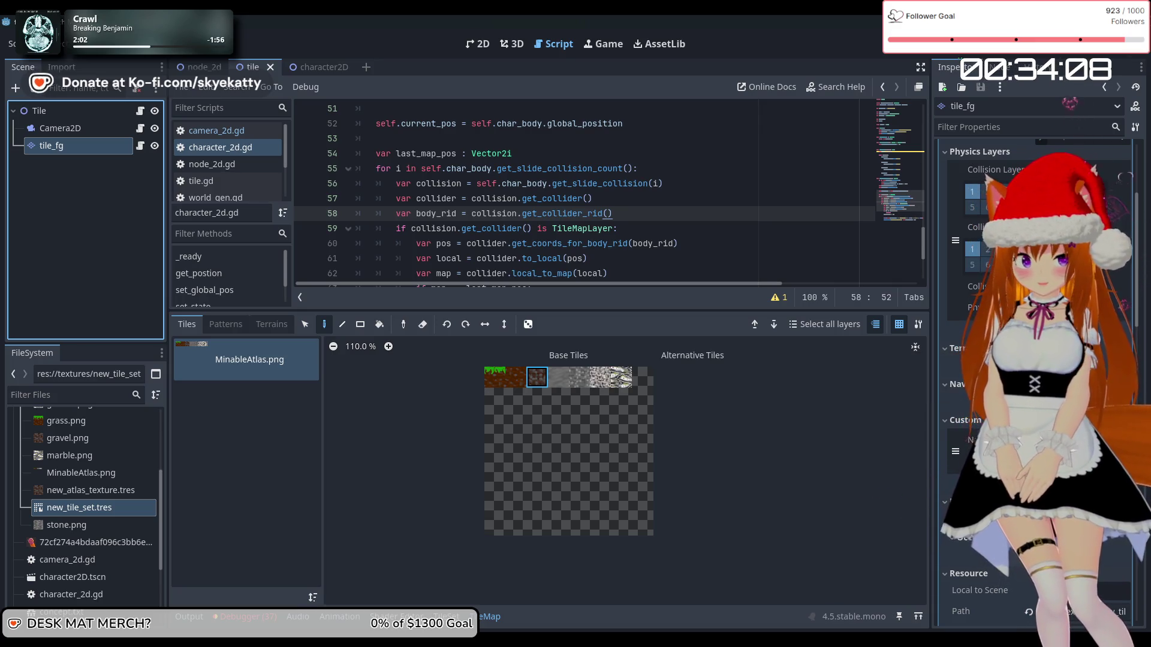
{"action": "left_click", "coordinate": [969, 347]}
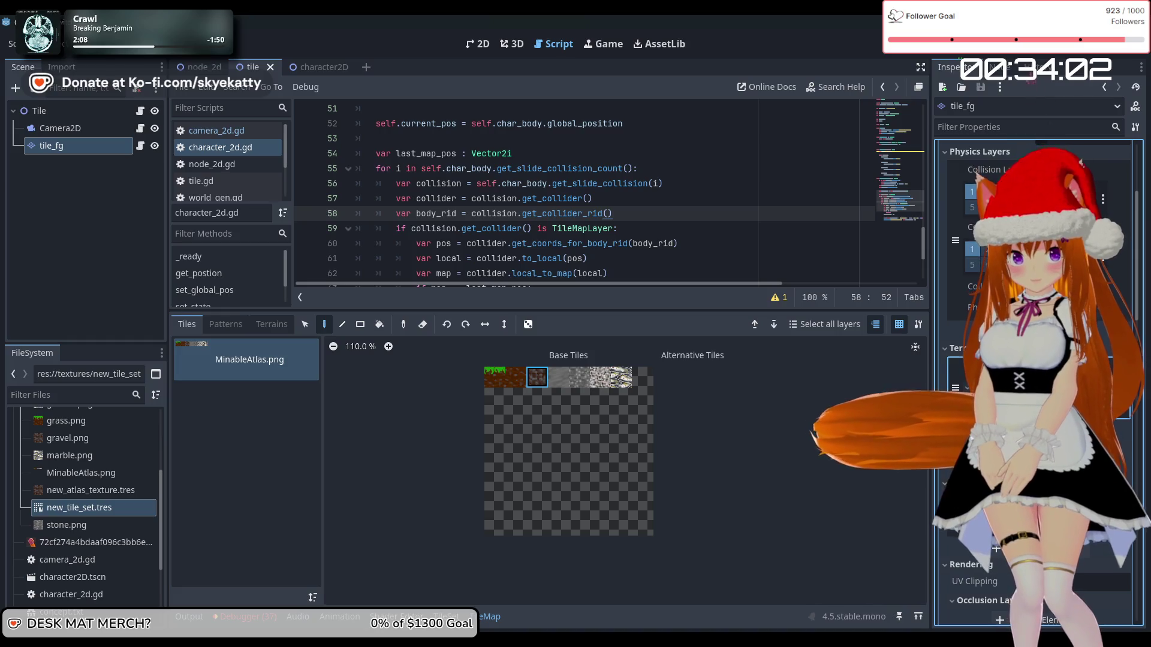
{"action": "left_click", "coordinate": [995, 549]}
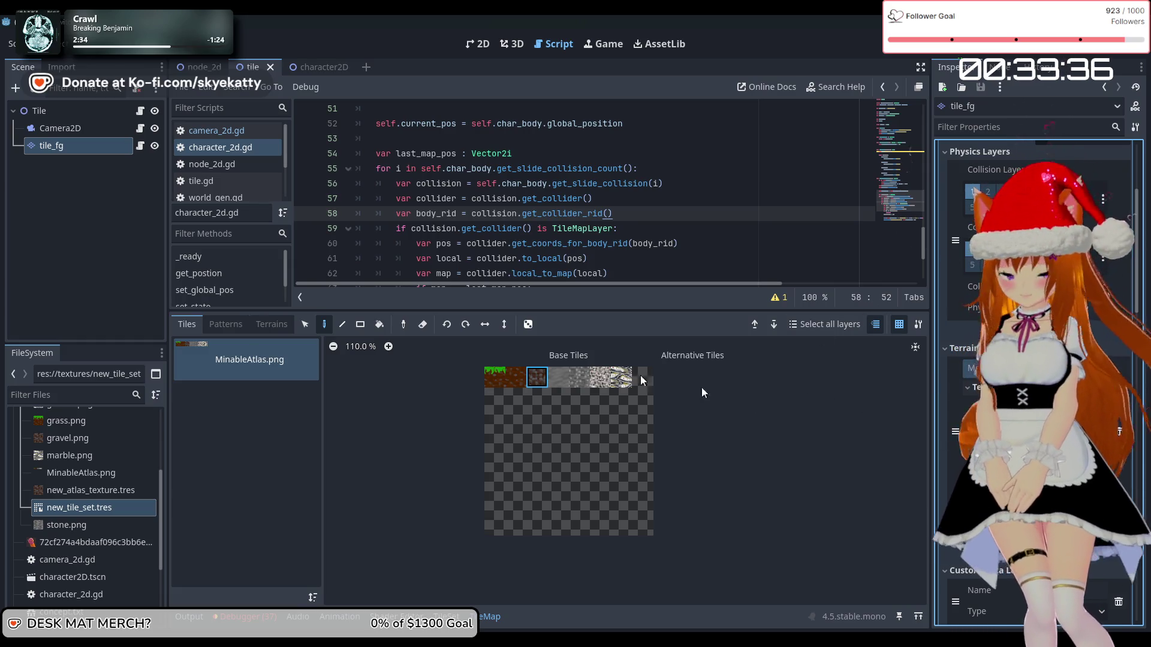
- Switch the TileMap panel to terrain painting and choose Terrain 0 of Terrain Set 0
{"action": "left_click", "coordinate": [116, 202]}
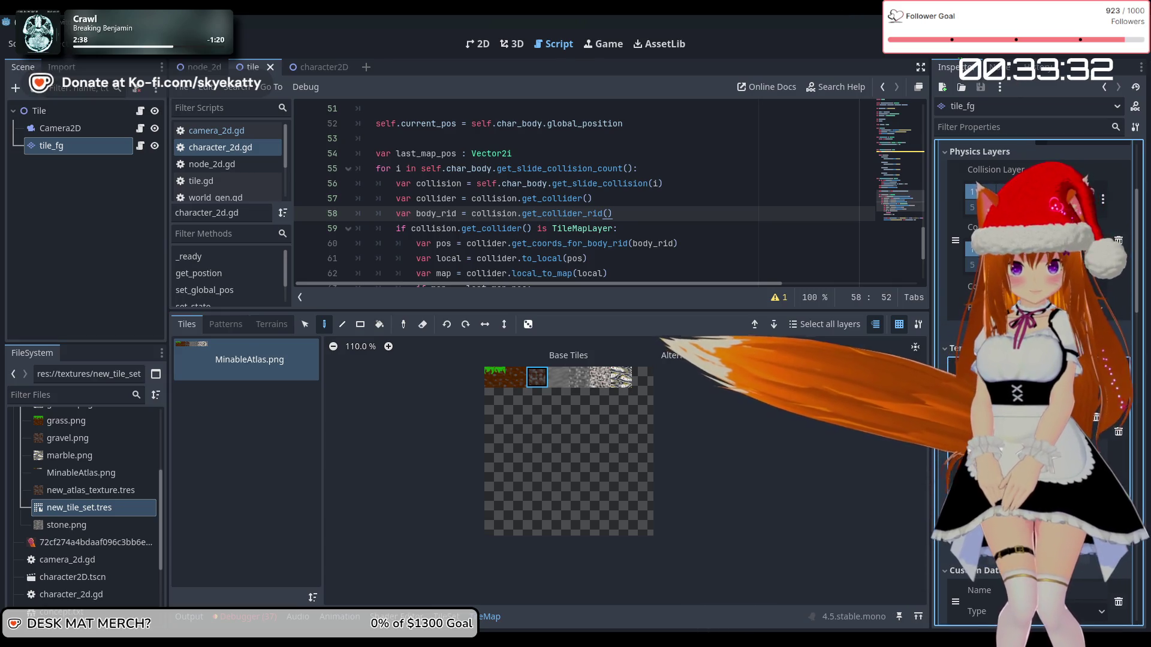
{"action": "left_click", "coordinate": [1127, 99]}
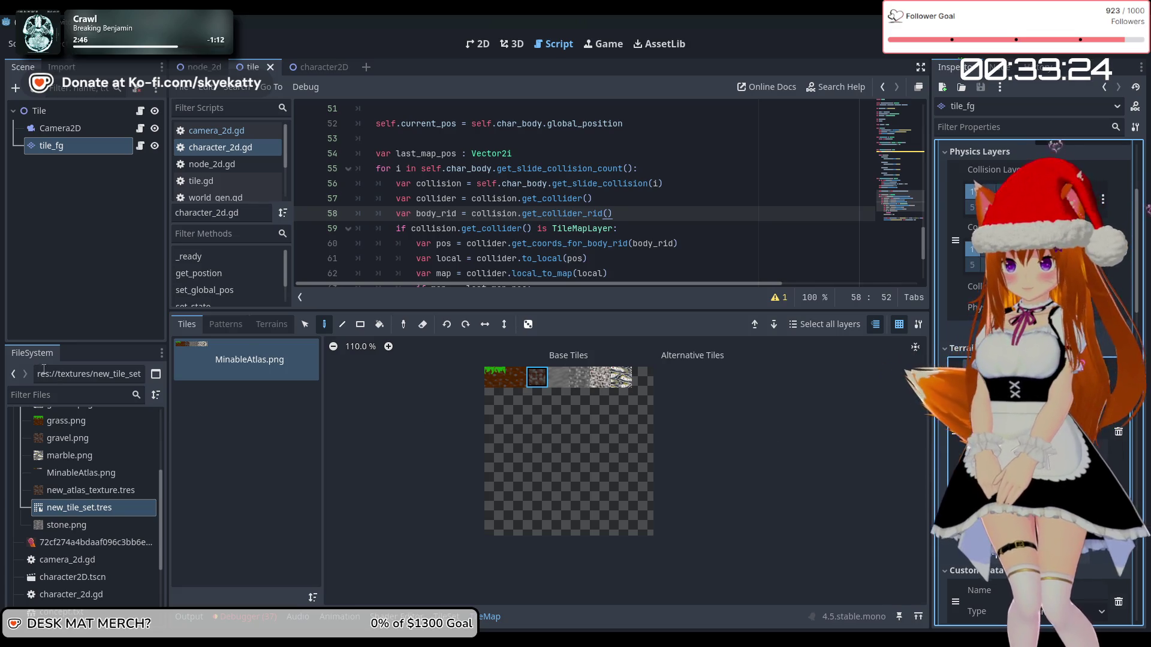
{"action": "left_click", "coordinate": [259, 326]}
{"action": "left_click", "coordinate": [243, 377]}
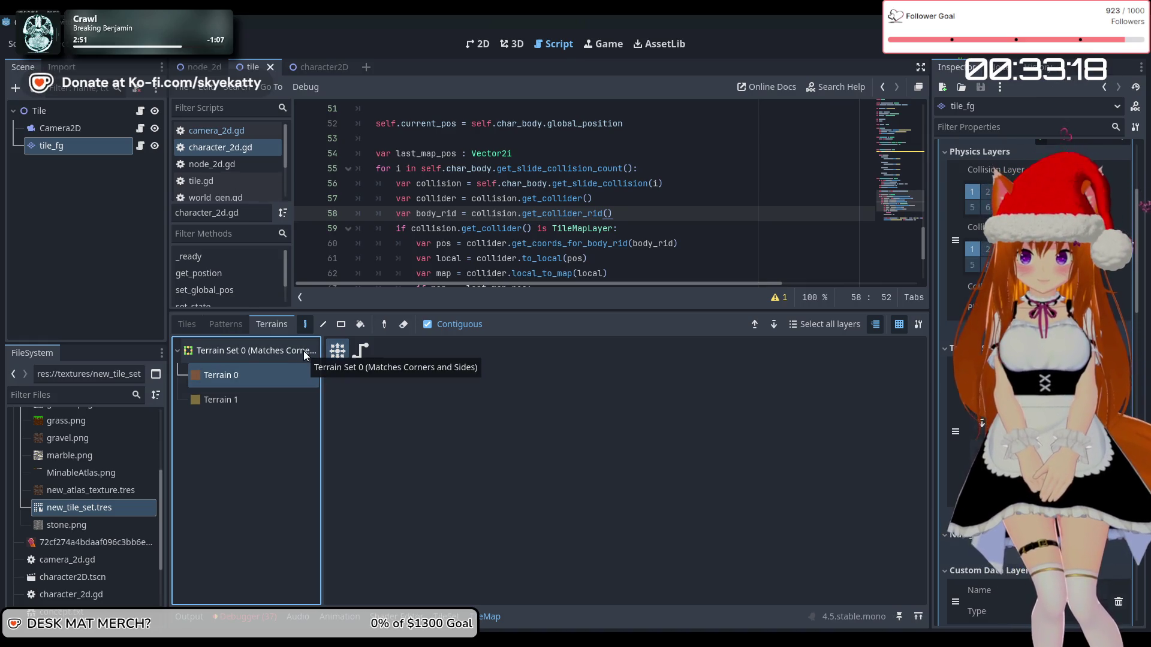
- Try the terrain connect and path painting modes and view the saved Patterns
{"action": "left_click", "coordinate": [337, 355]}
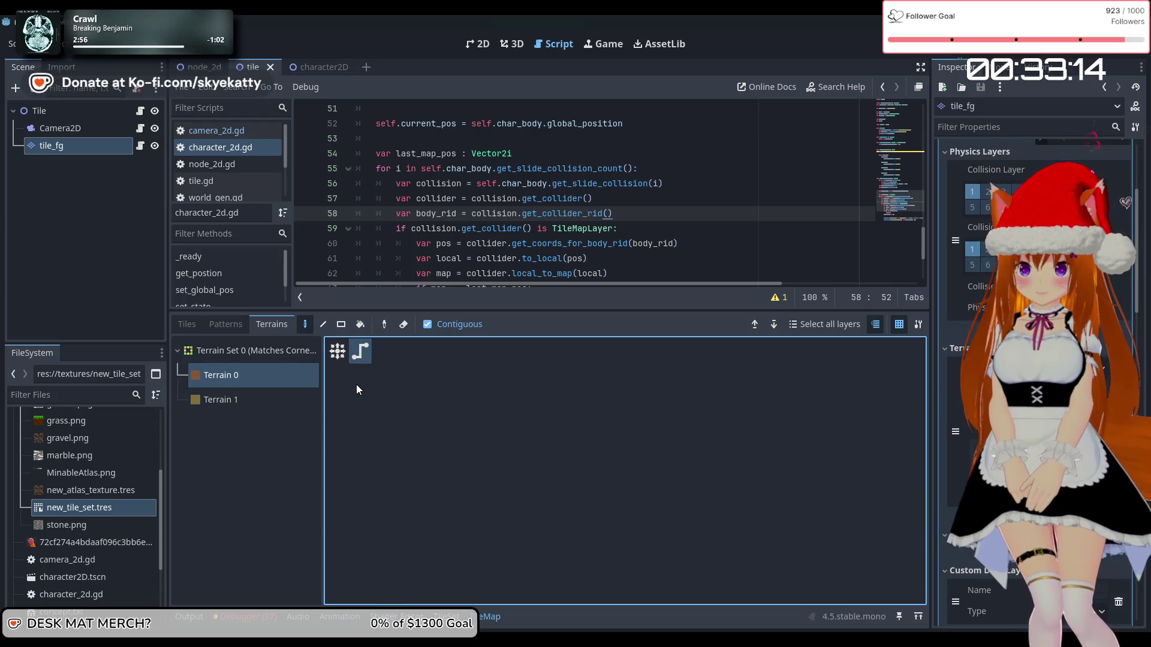
{"action": "left_click", "coordinate": [343, 359]}
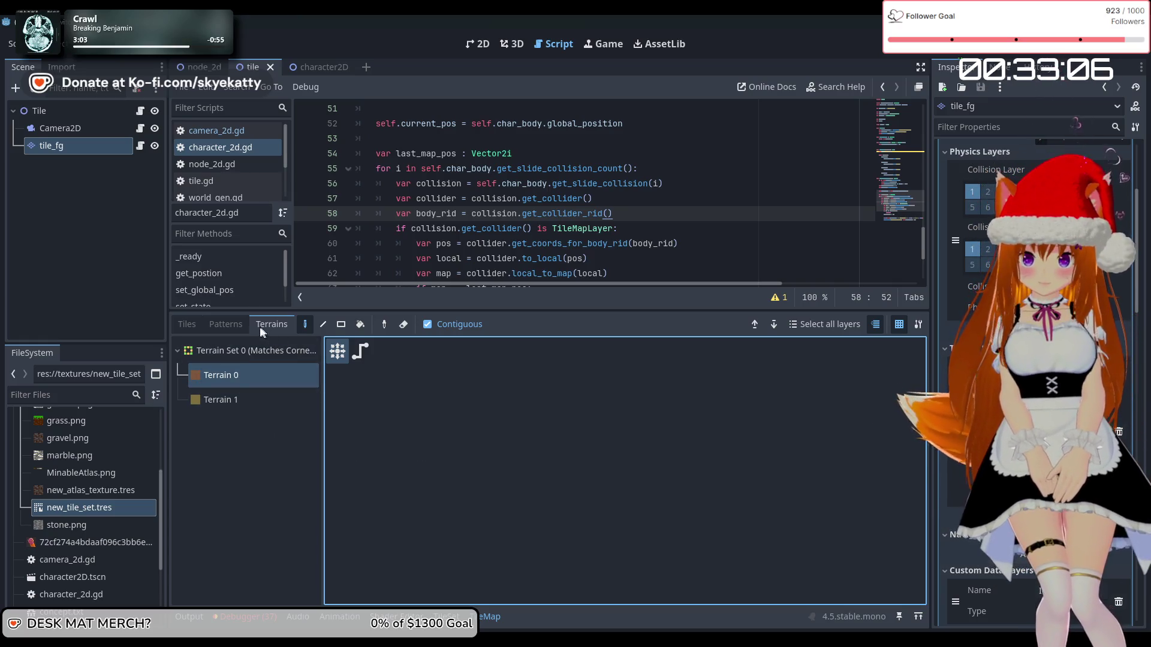
{"action": "left_click", "coordinate": [227, 325]}
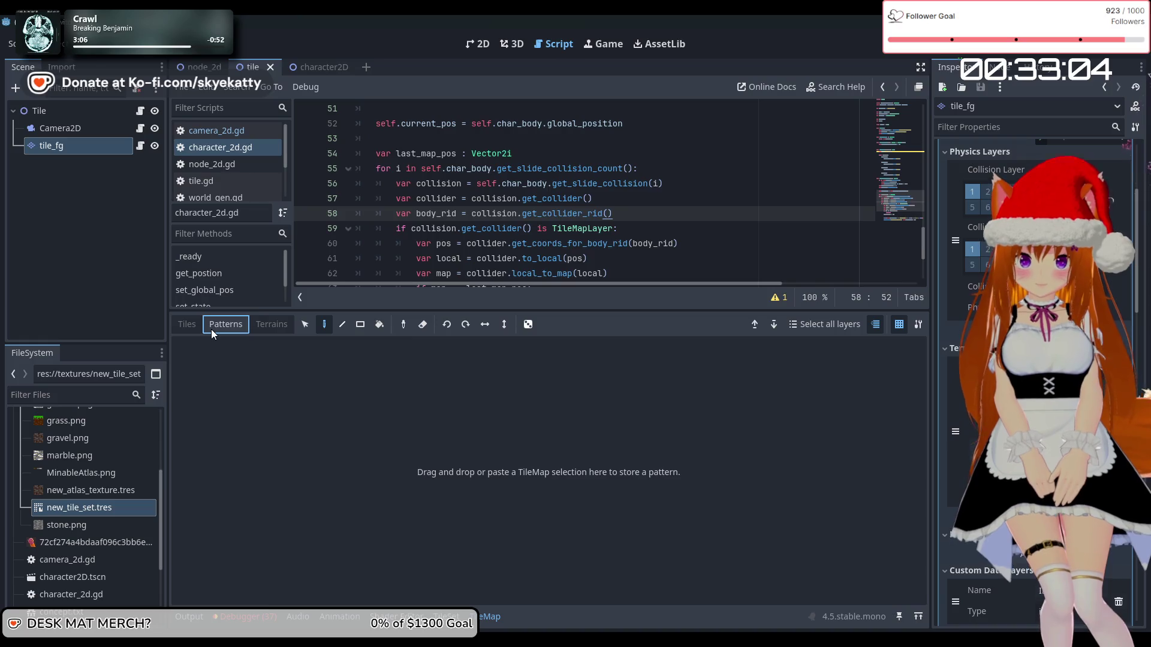
{"action": "left_click", "coordinate": [271, 324]}
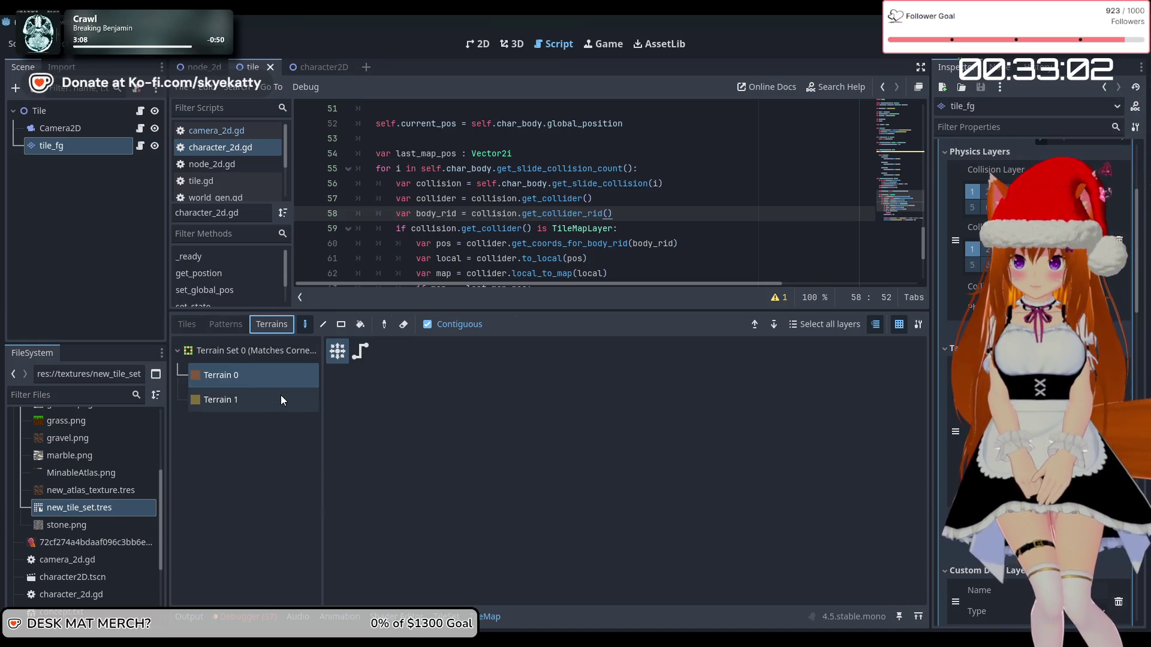
{"action": "left_click", "coordinate": [359, 360]}
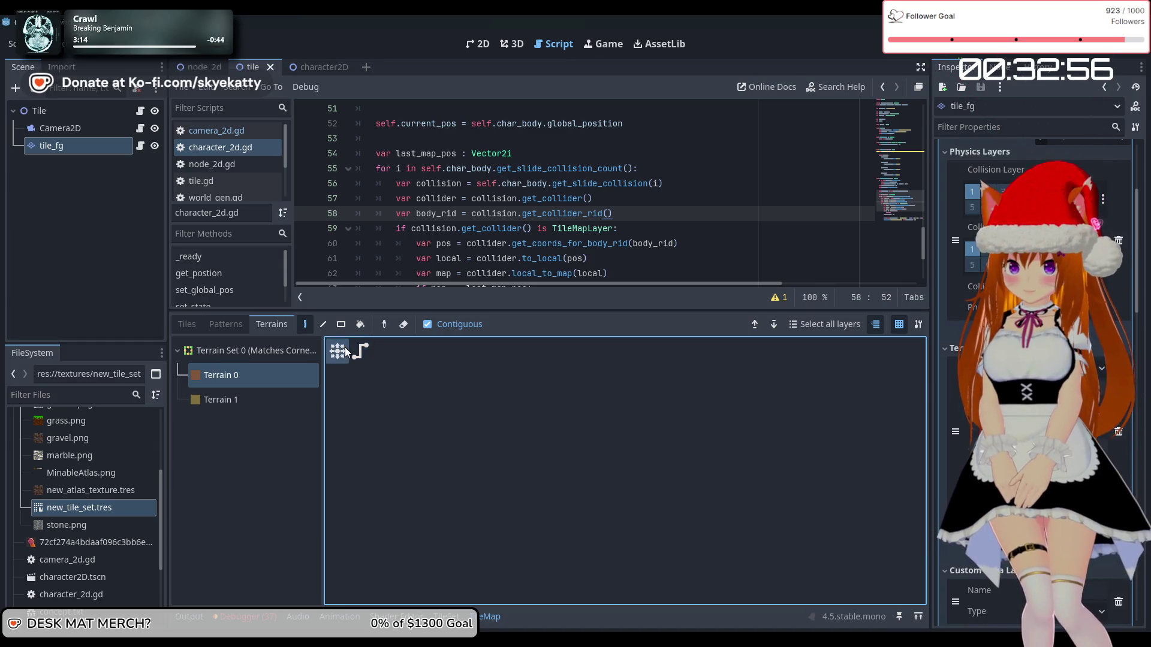
{"action": "left_click", "coordinate": [305, 327]}
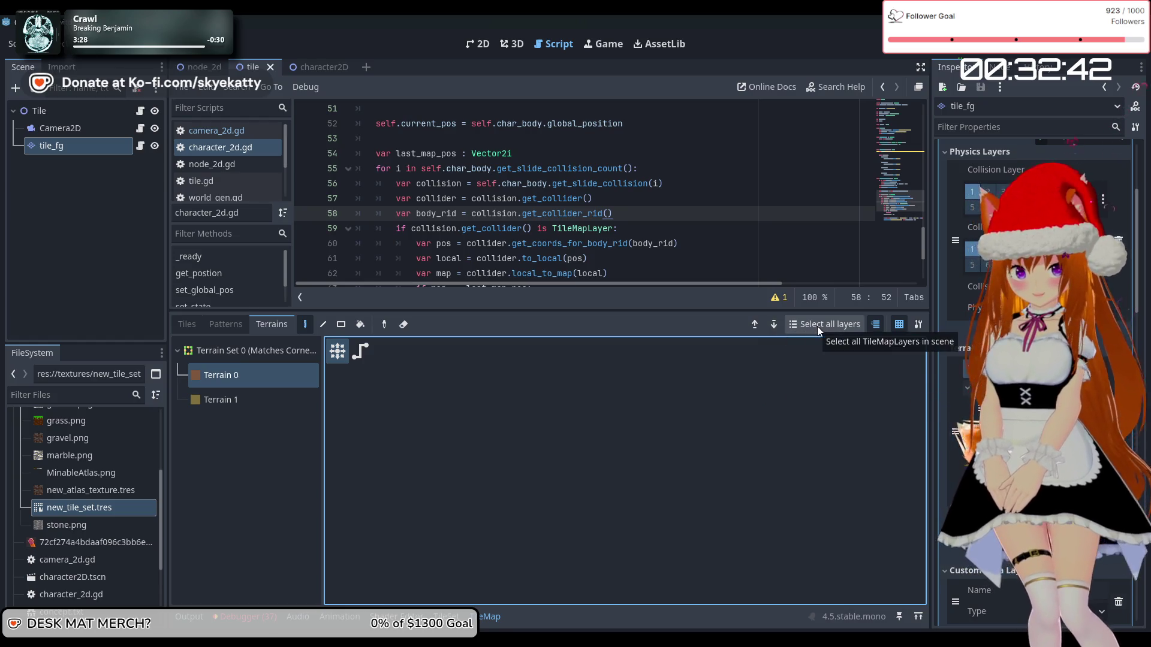
- Highlight the current tile layer, keep Terrain 0 in connect mode, and review the Tiles tab
{"action": "left_click", "coordinate": [876, 326]}
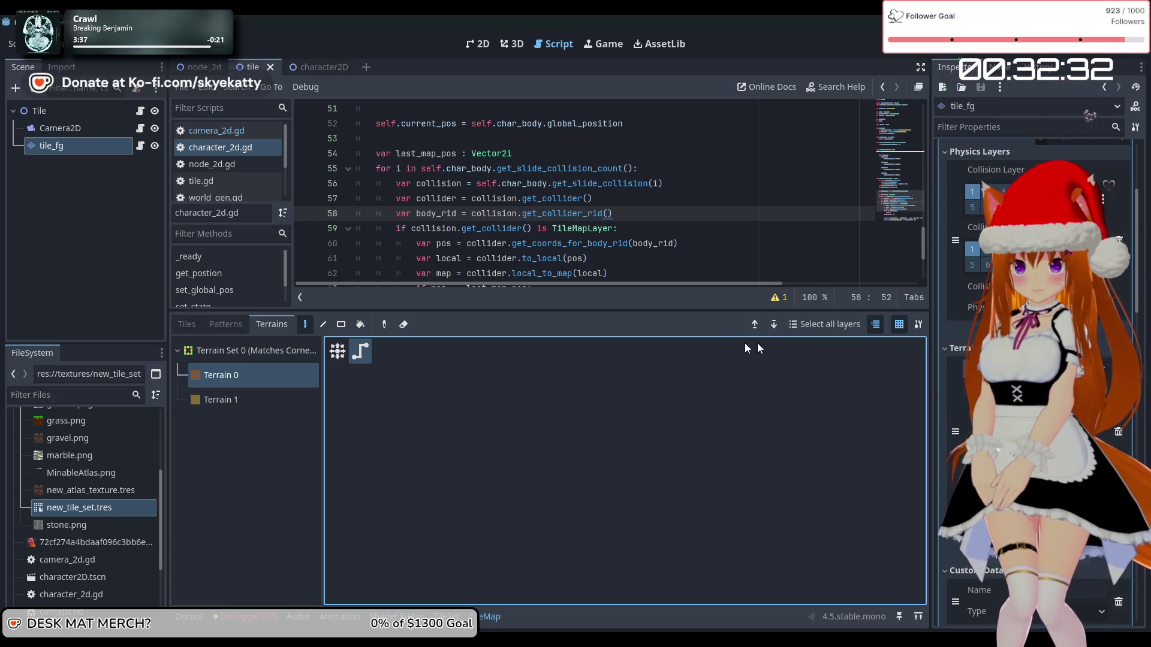
{"action": "left_click", "coordinate": [797, 328]}
{"action": "left_click", "coordinate": [757, 325]}
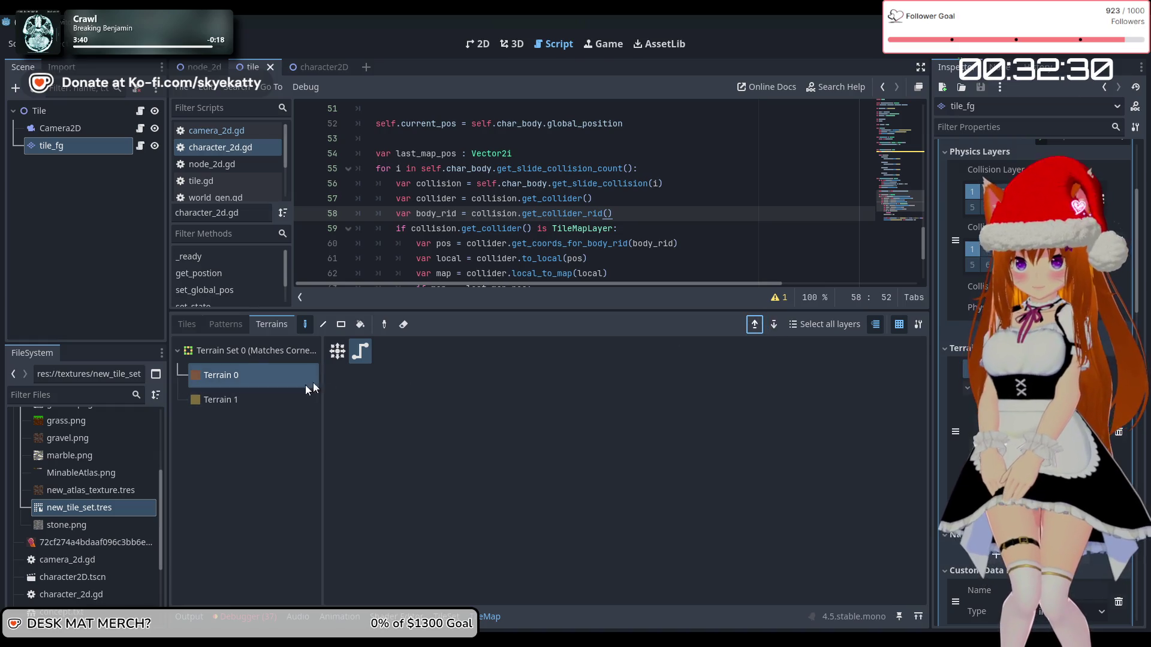
{"action": "left_click", "coordinate": [242, 380]}
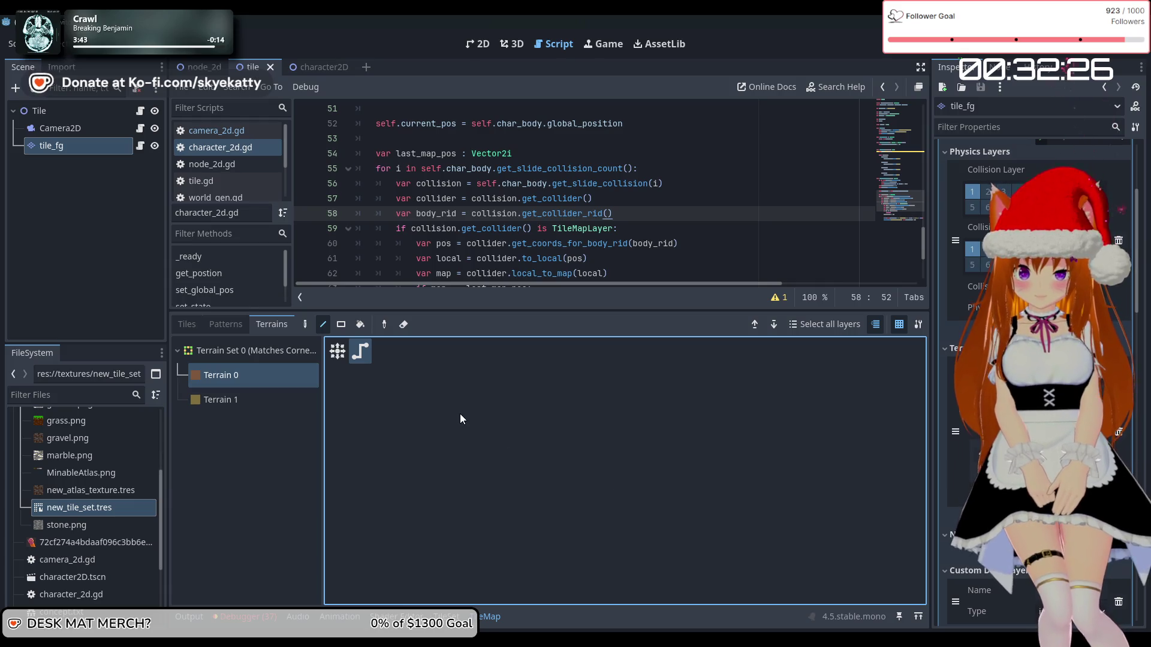
{"action": "left_click", "coordinate": [237, 375]}
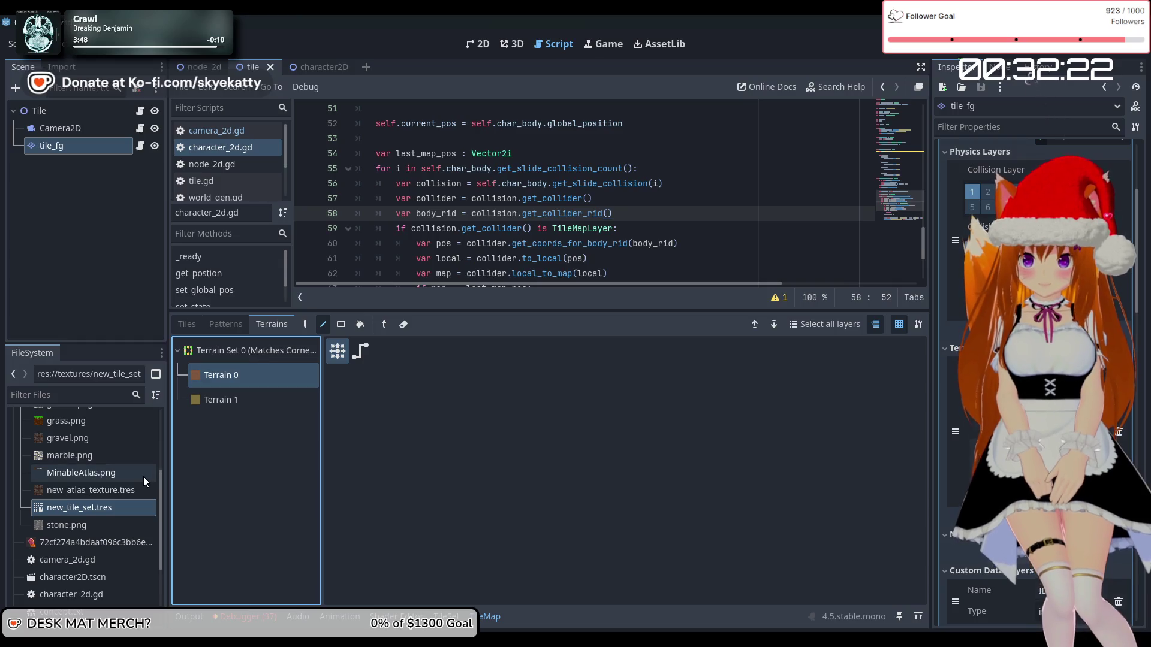
{"action": "left_click", "coordinate": [187, 325]}
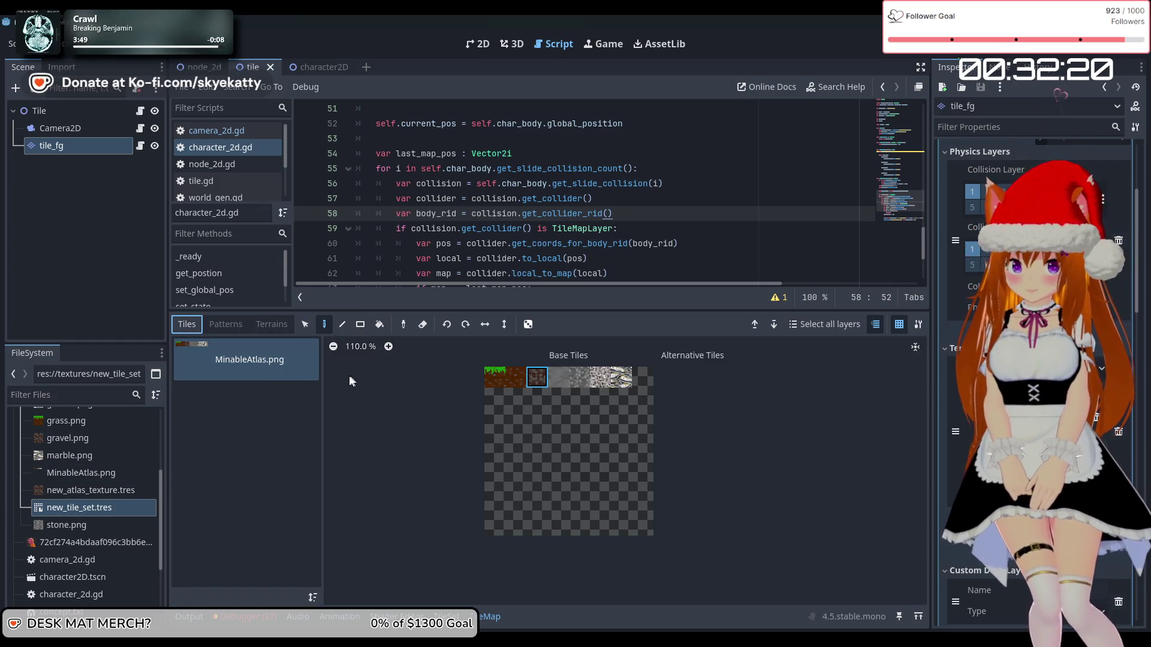
{"action": "left_click", "coordinate": [245, 368]}
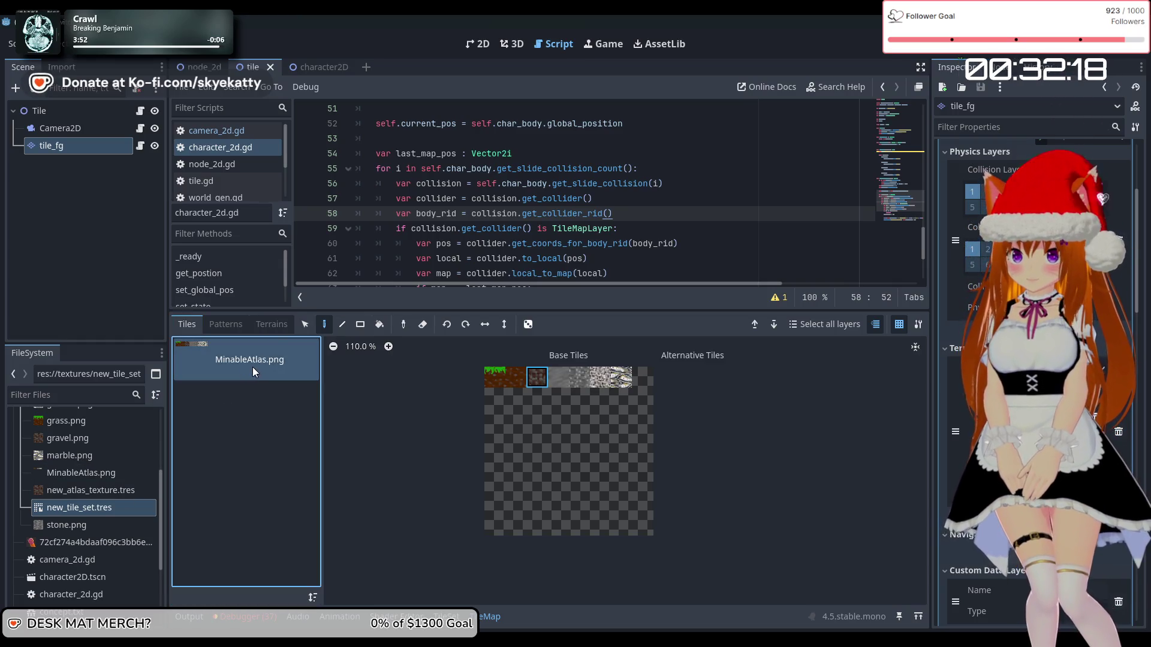
{"action": "left_click", "coordinate": [275, 329]}
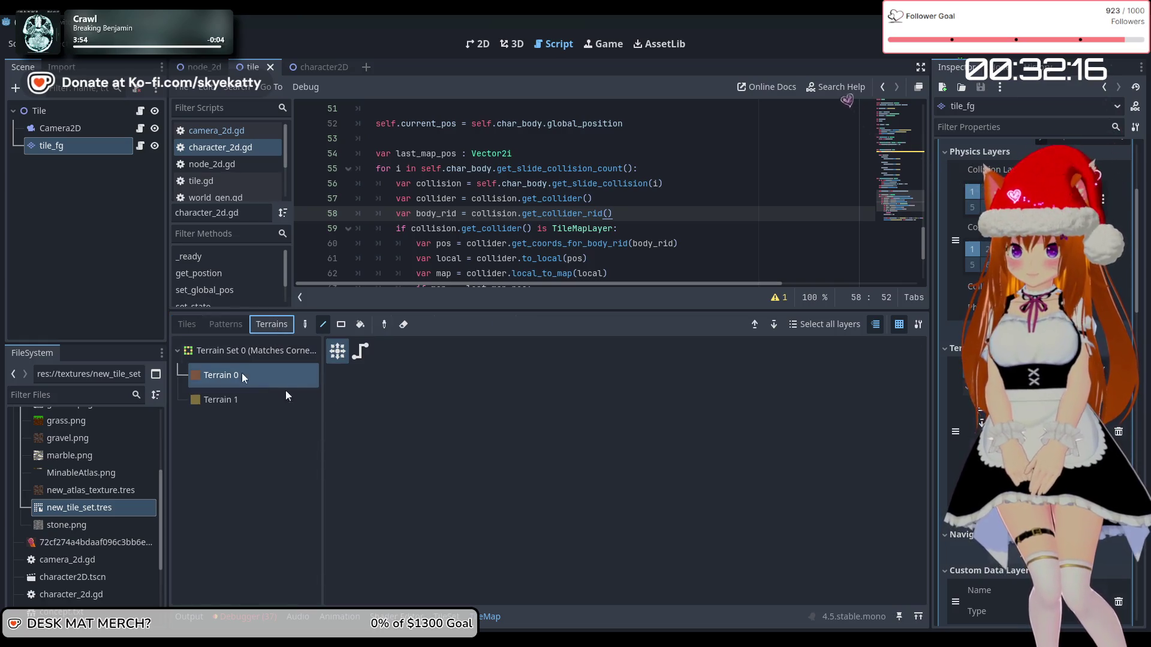
- Inspect the new_tile_set.tres resource from the FileSystem dock
{"action": "left_click", "coordinate": [1119, 432]}
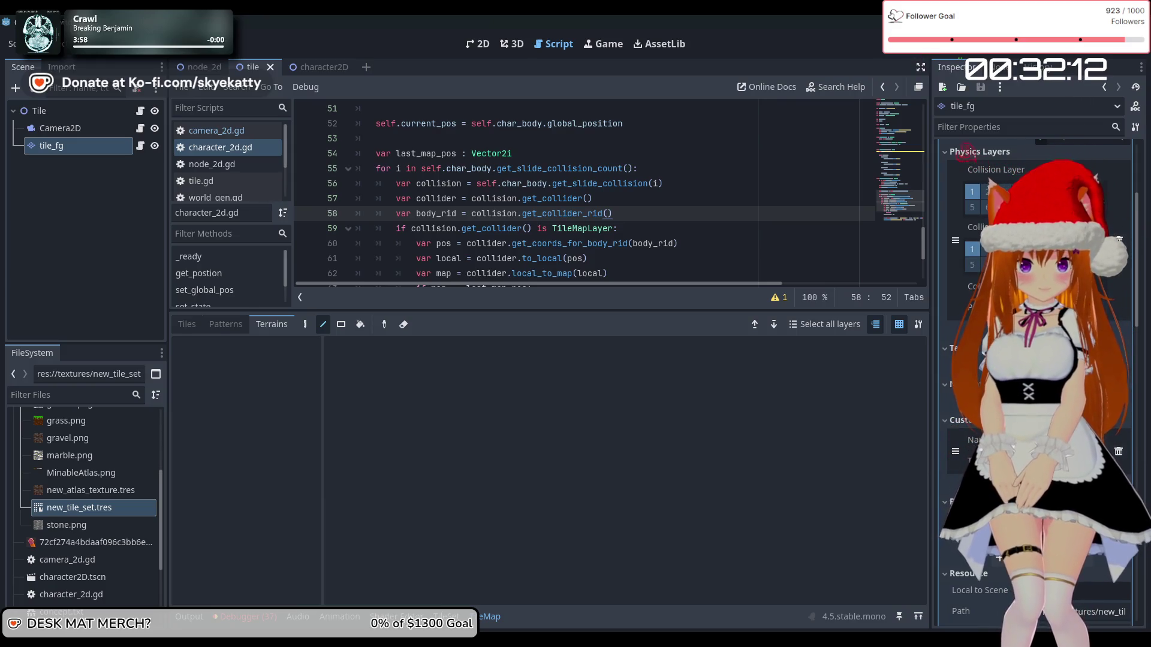
{"action": "scroll", "coordinate": [1034, 384], "scroll_direction": "up", "scroll_amount": 4}
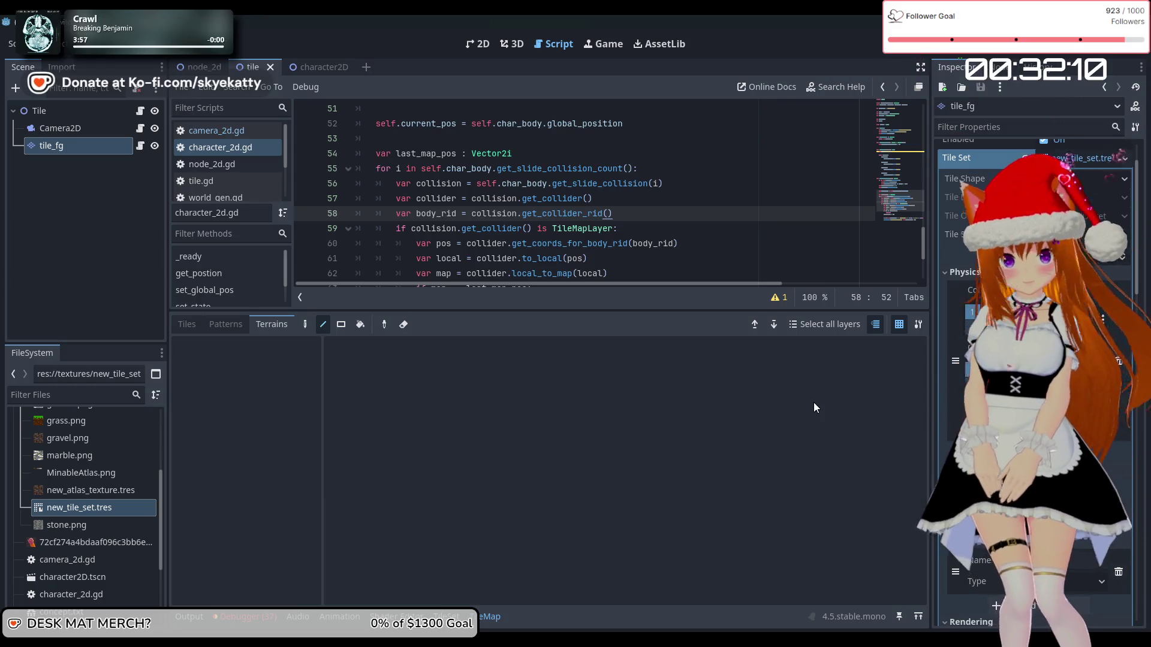
{"action": "left_click", "coordinate": [125, 508]}
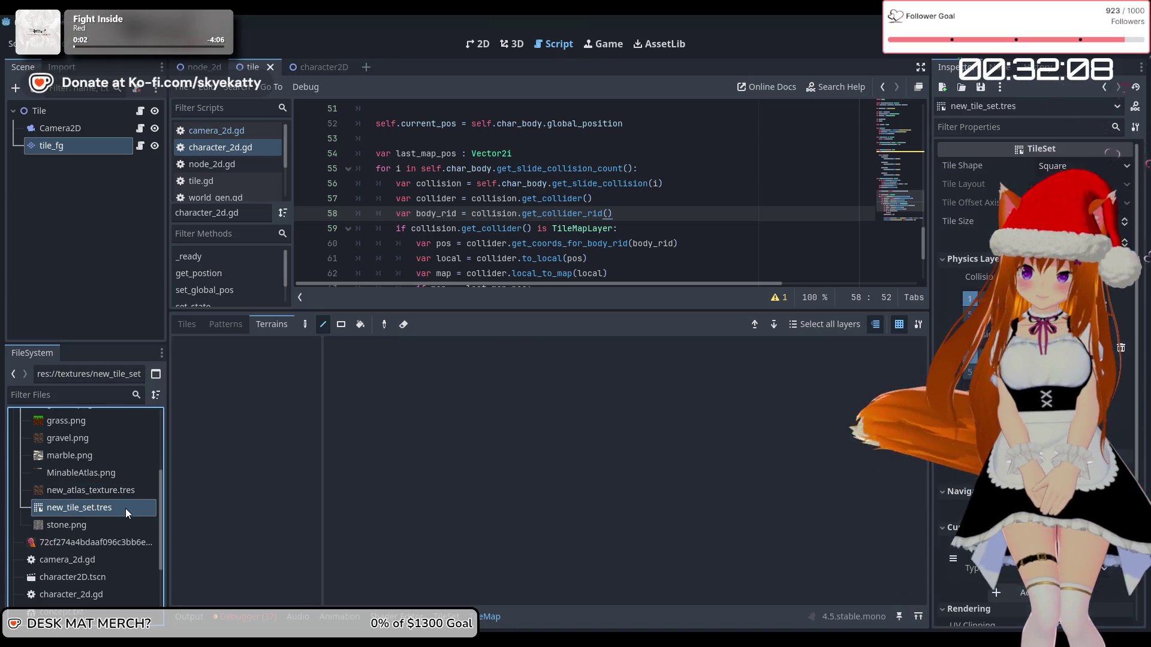
- Open the MinableAtlas.png tile set editor and select the atlas tile at 1,0
{"action": "left_click", "coordinate": [445, 616]}
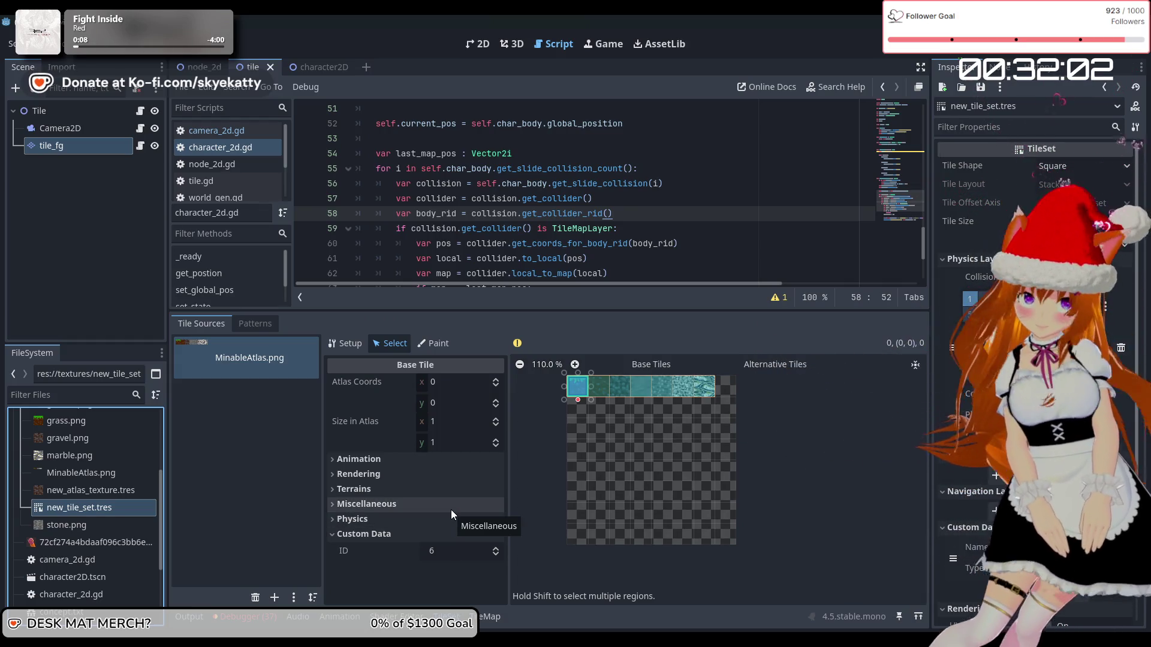
{"action": "left_click", "coordinate": [610, 462]}
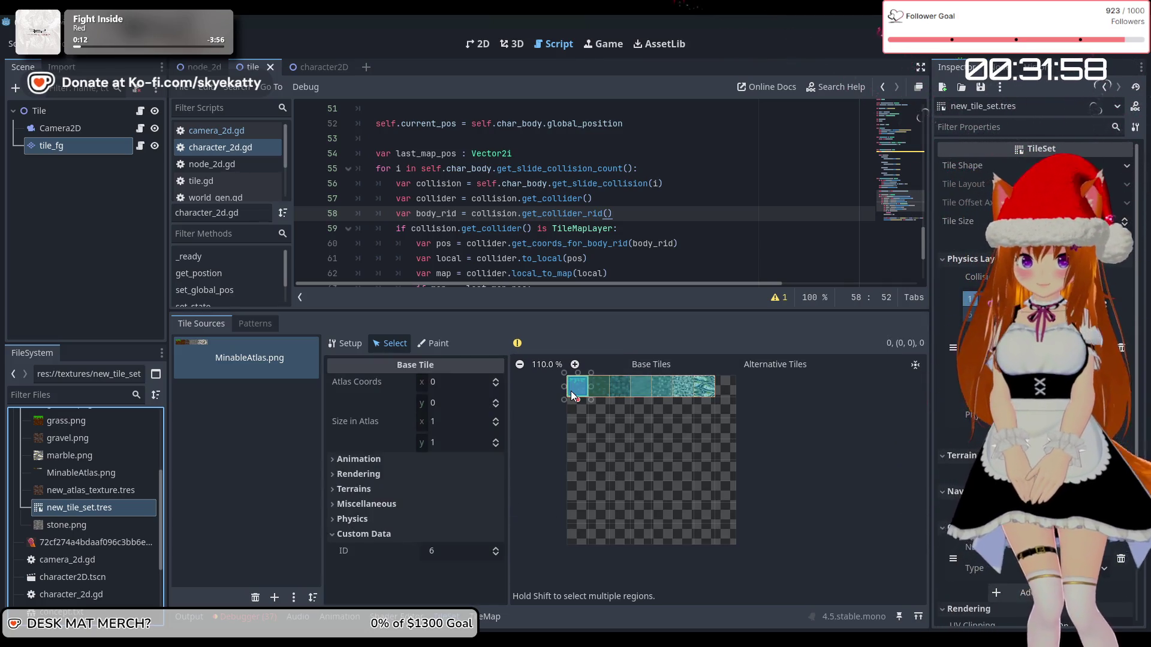
{"action": "left_click", "coordinate": [571, 391]}
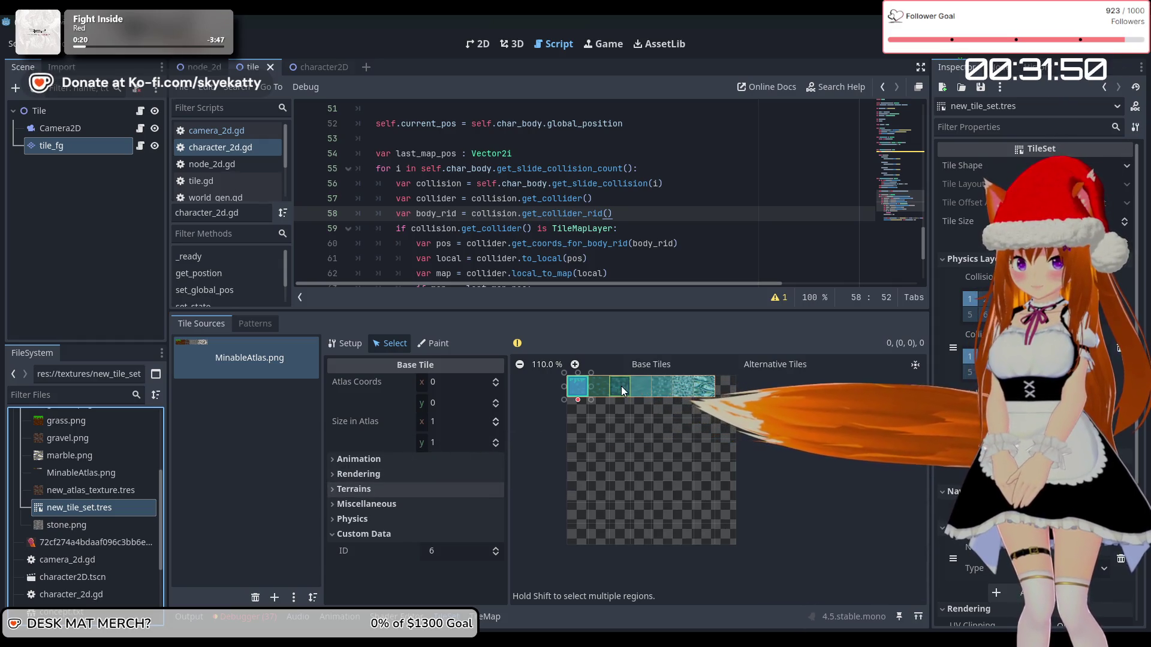
{"action": "left_click", "coordinate": [598, 386]}
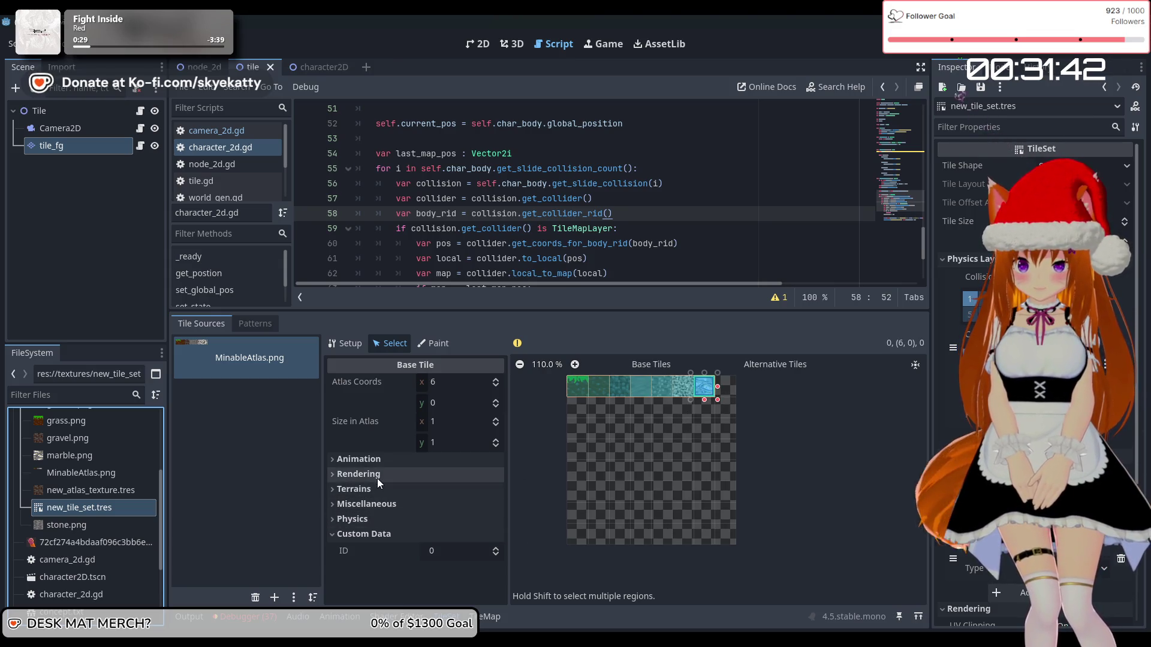
- Expand the tile's Terrains and Miscellaneous properties, leaving Terrain Set and Terrain at -1
{"action": "left_click", "coordinate": [379, 494]}
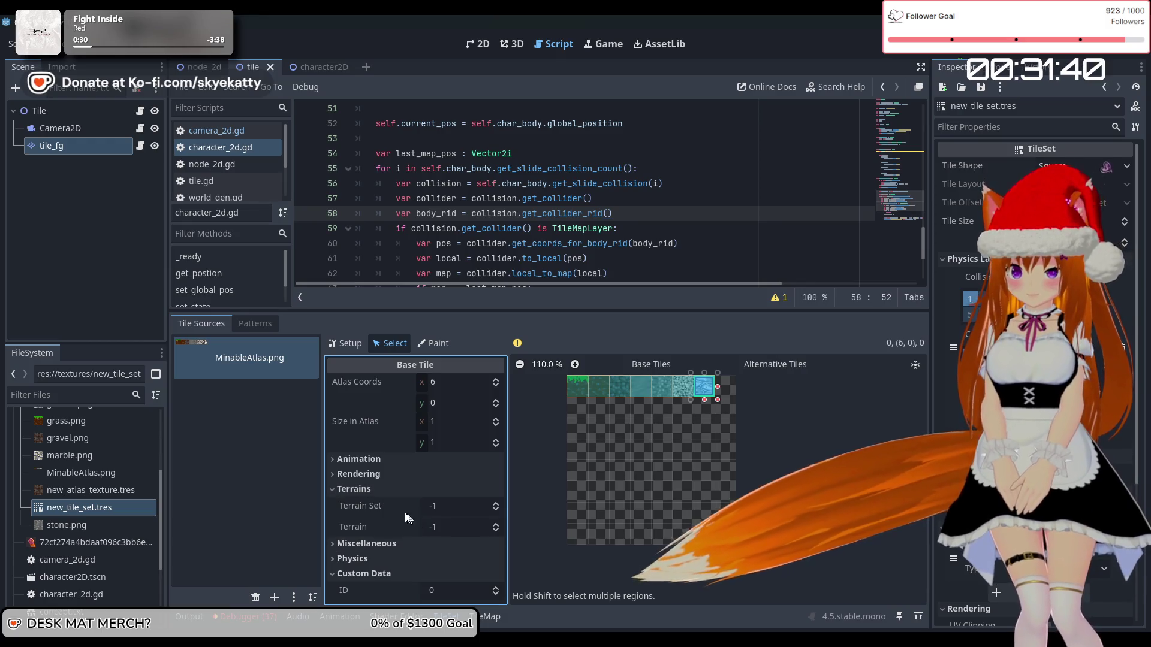
{"action": "mouse_move", "coordinate": [369, 508]}
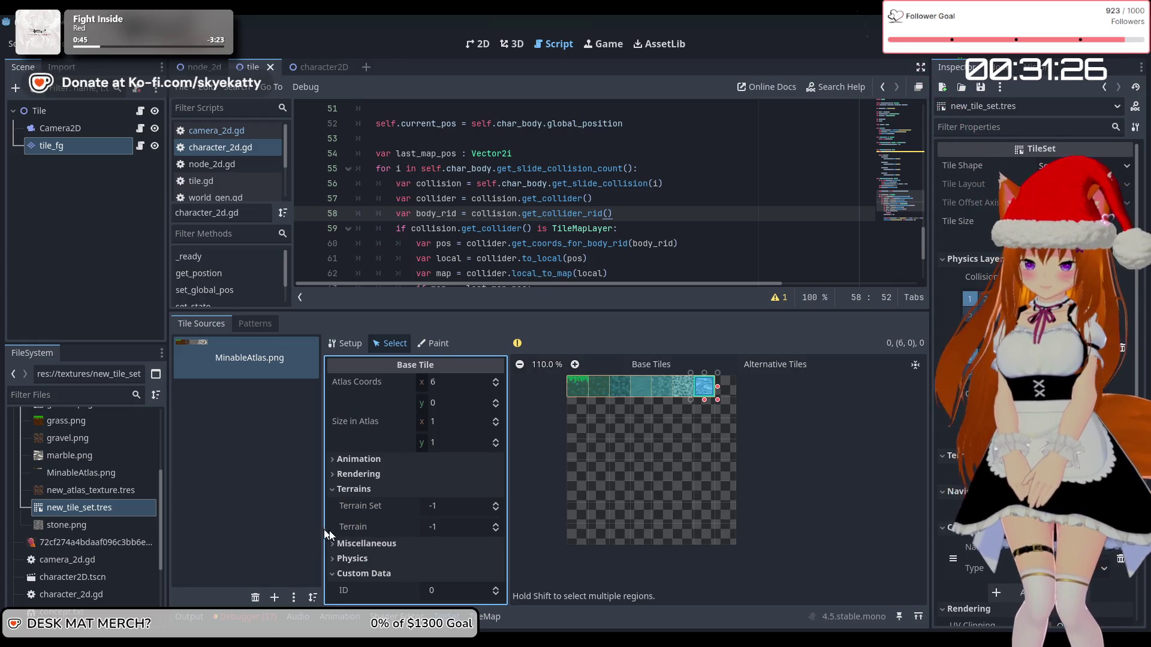
{"action": "mouse_move", "coordinate": [345, 526]}
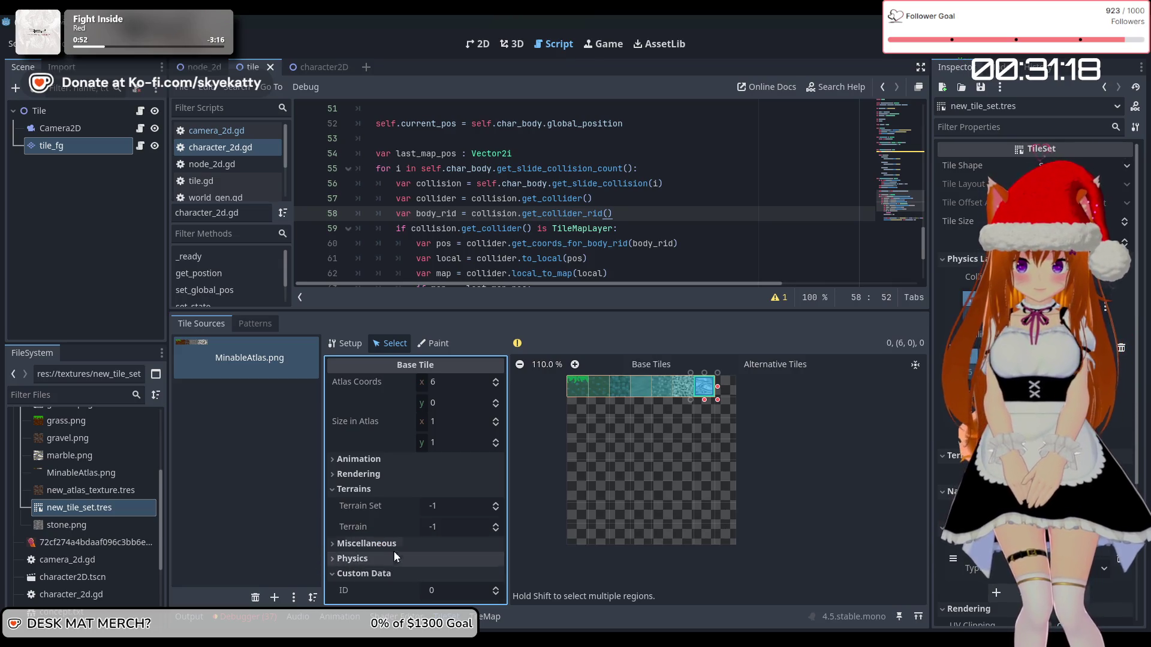
{"action": "left_click", "coordinate": [394, 549]}
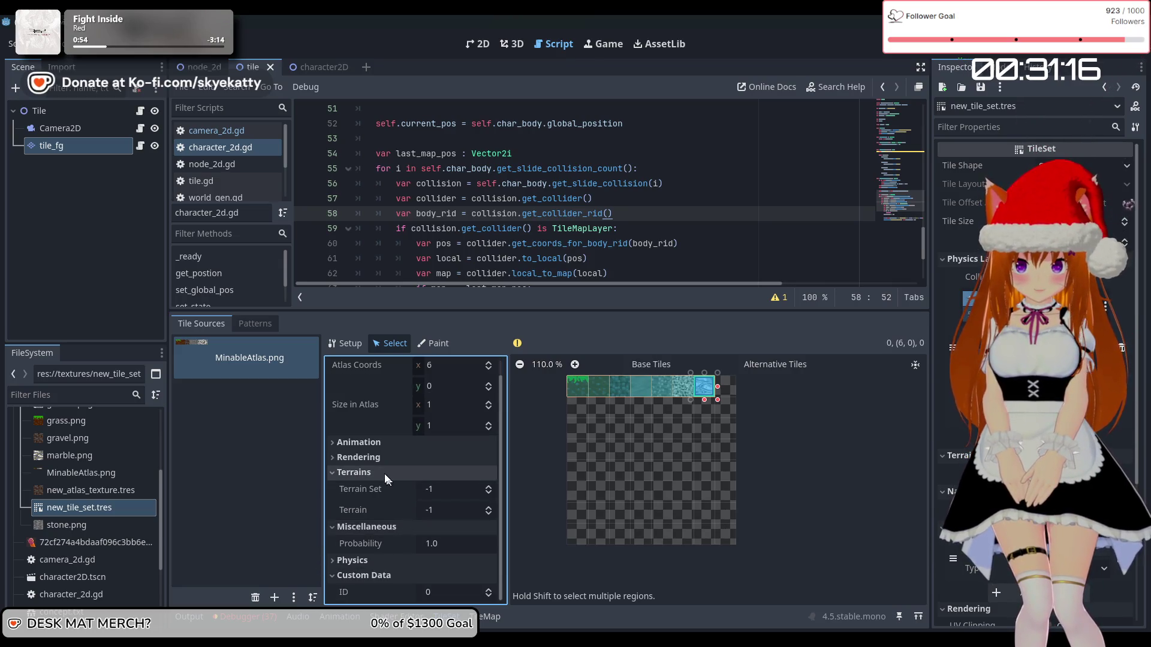
{"action": "left_click", "coordinate": [490, 492]}
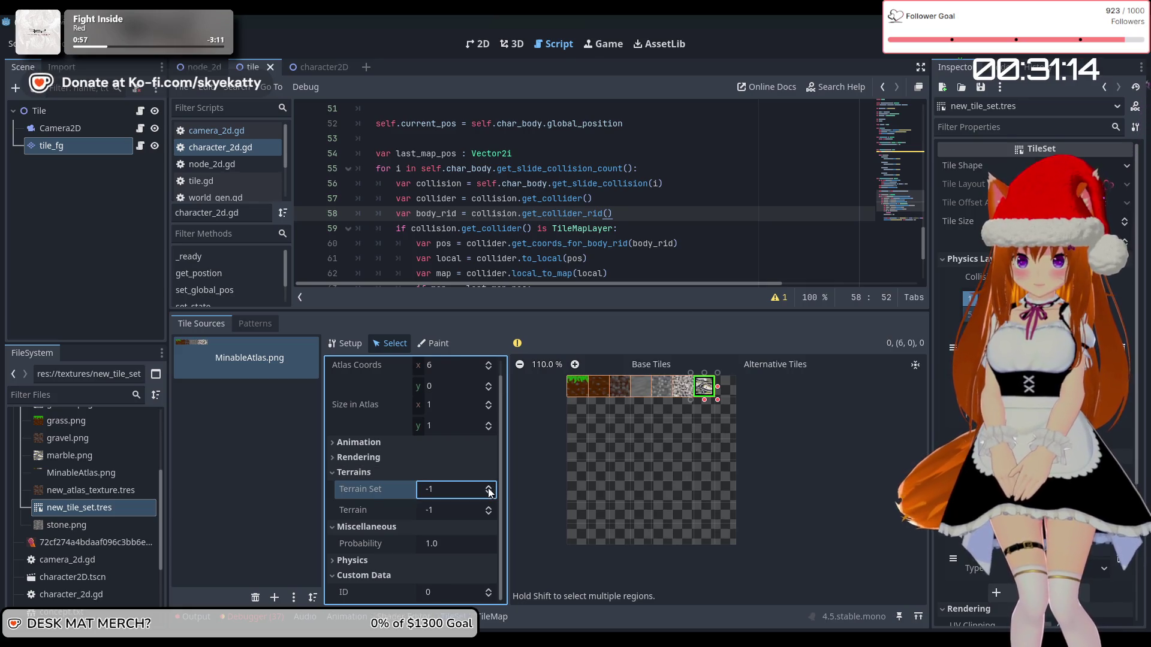
{"action": "left_click", "coordinate": [459, 495]}
{"action": "type", "text": "0"}
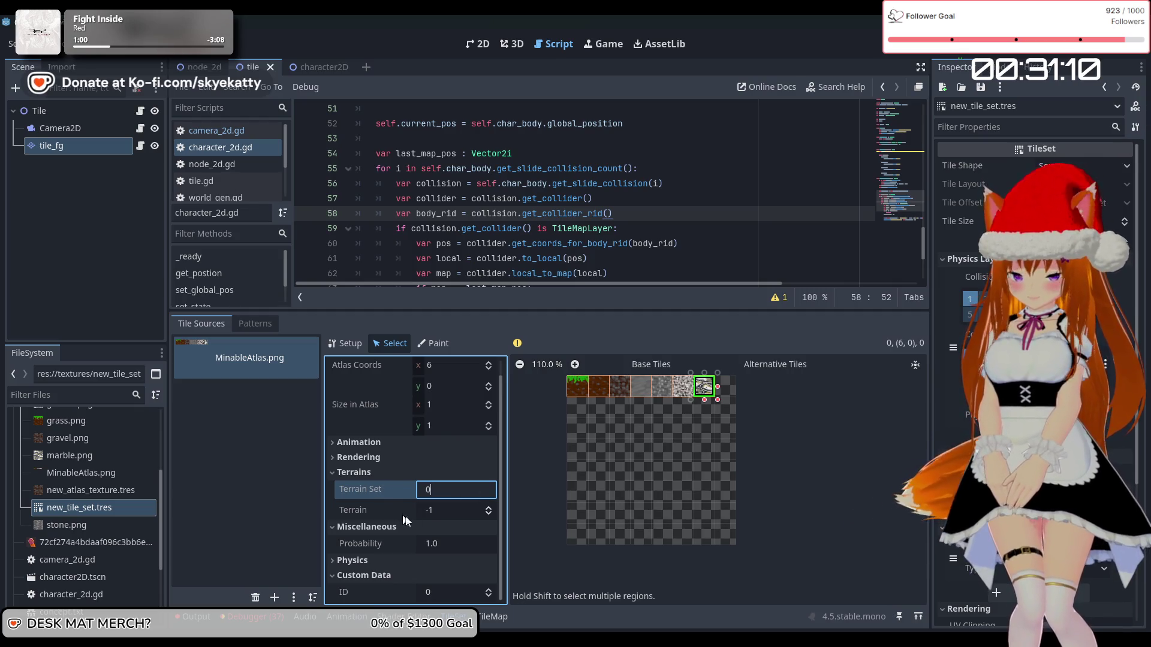
{"action": "left_click", "coordinate": [440, 511]}
{"action": "type", "text": "0"}
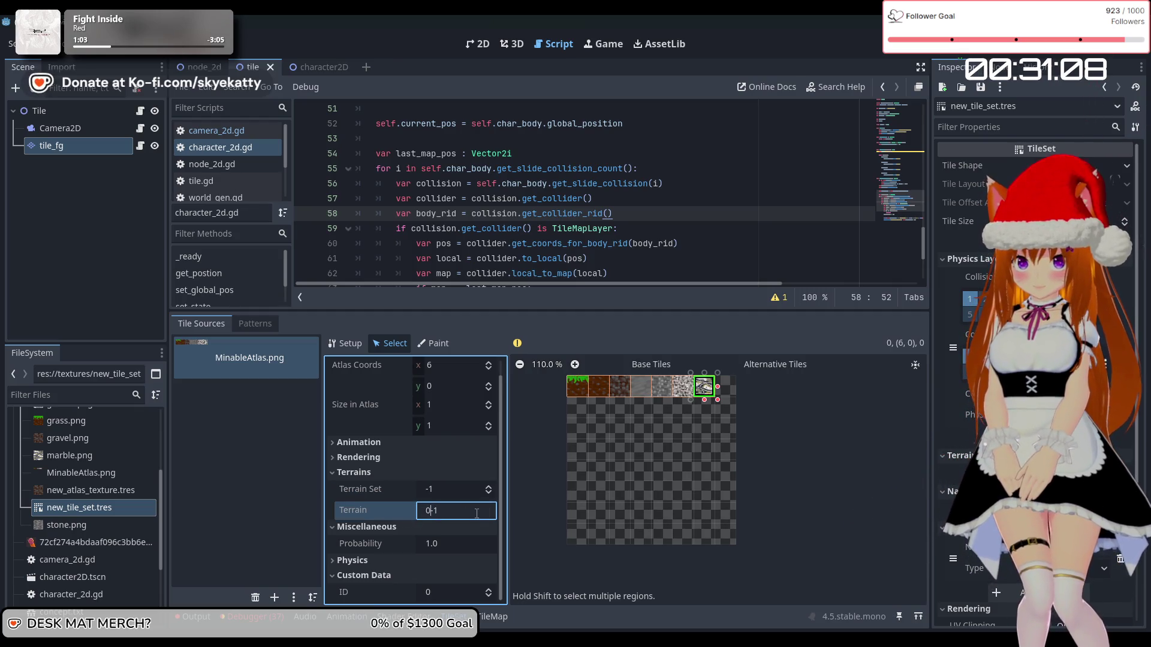
{"action": "key", "text": "Delete"}
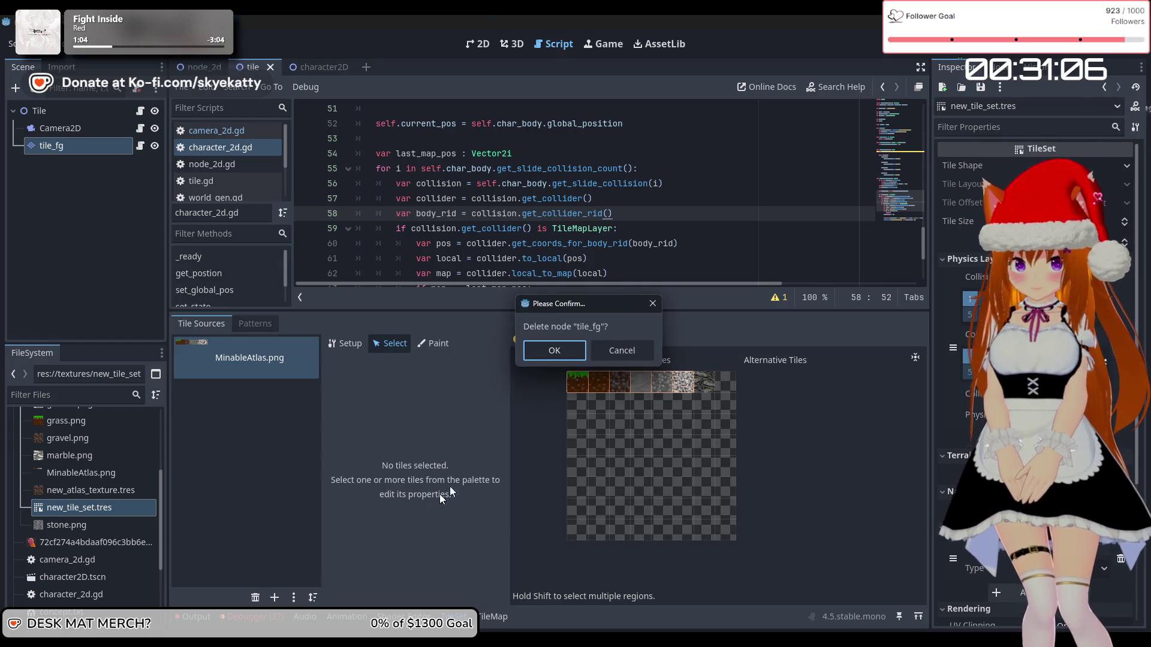
- Cancel deleting tile_fg and select the grass tile at atlas coords 0,0
{"action": "left_click", "coordinate": [642, 355]}
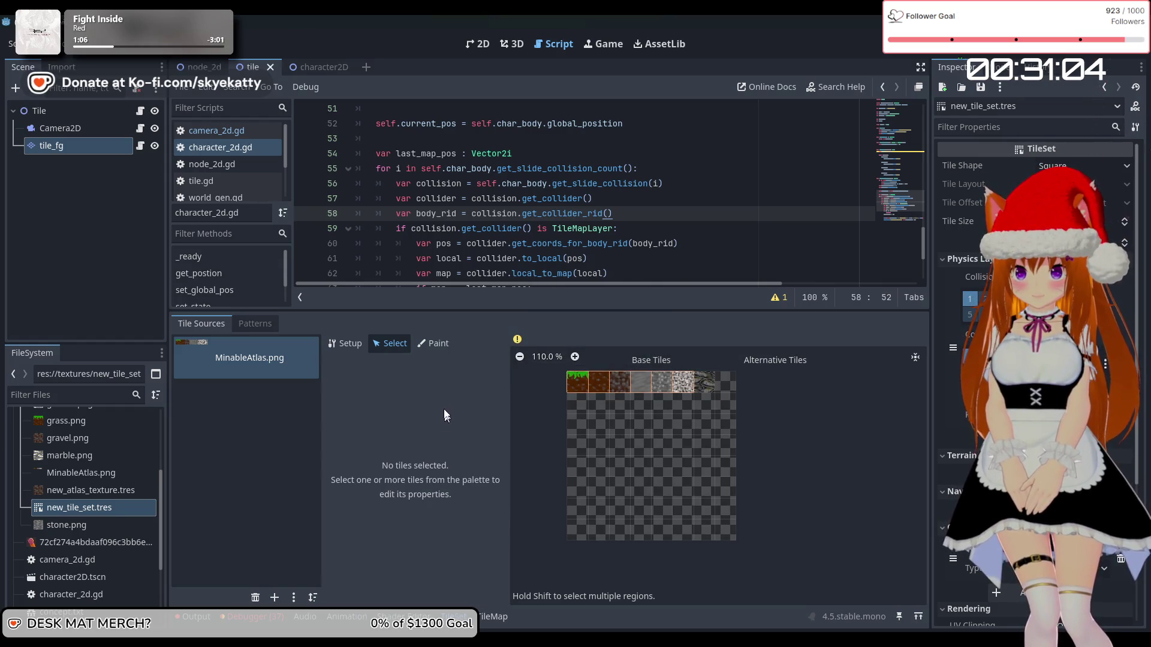
{"action": "left_click", "coordinate": [578, 386]}
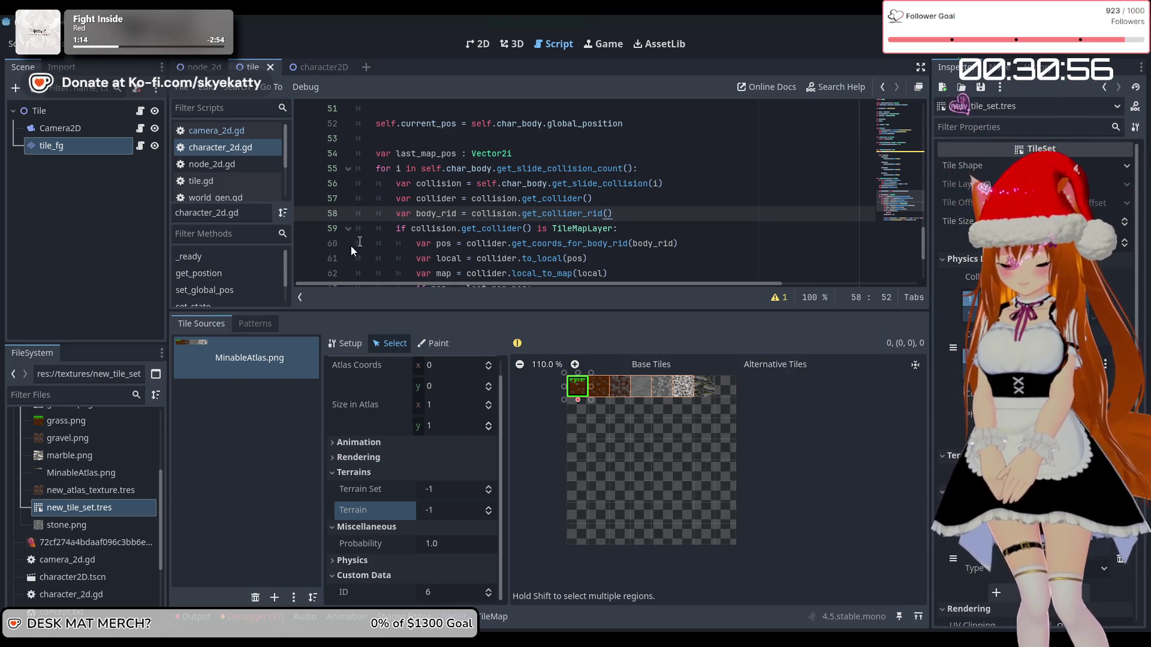
{"action": "key", "text": "Down"}
{"action": "scroll", "coordinate": [634, 223], "scroll_direction": "down", "scroll_amount": 1}
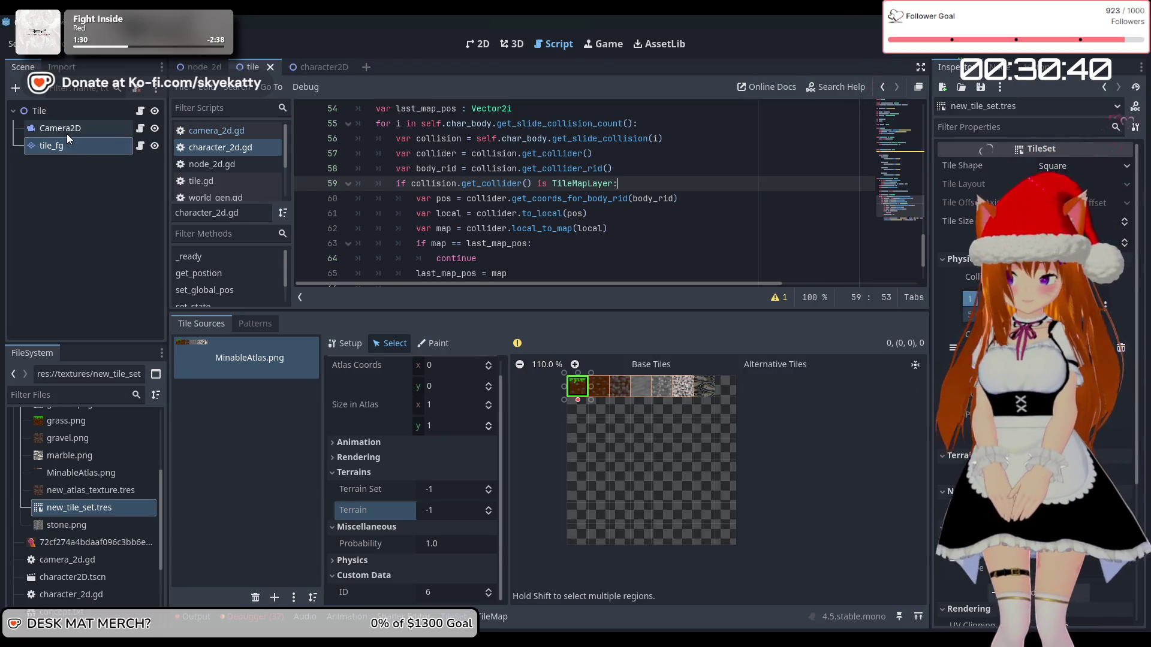
- Open world_gen.gd and place the cursor at the end of _ready's collision_enabled = true line
{"action": "scroll", "coordinate": [216, 180], "scroll_direction": "down", "scroll_amount": 1}
{"action": "left_click", "coordinate": [218, 178]}
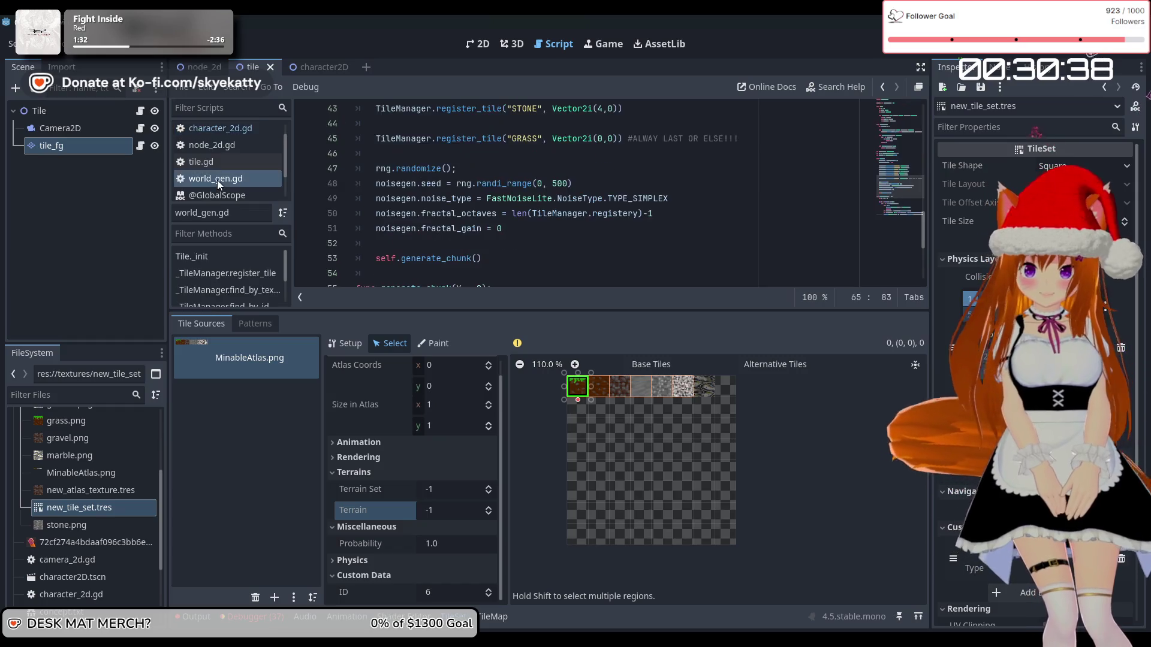
{"action": "scroll", "coordinate": [479, 226], "scroll_direction": "down", "scroll_amount": 3}
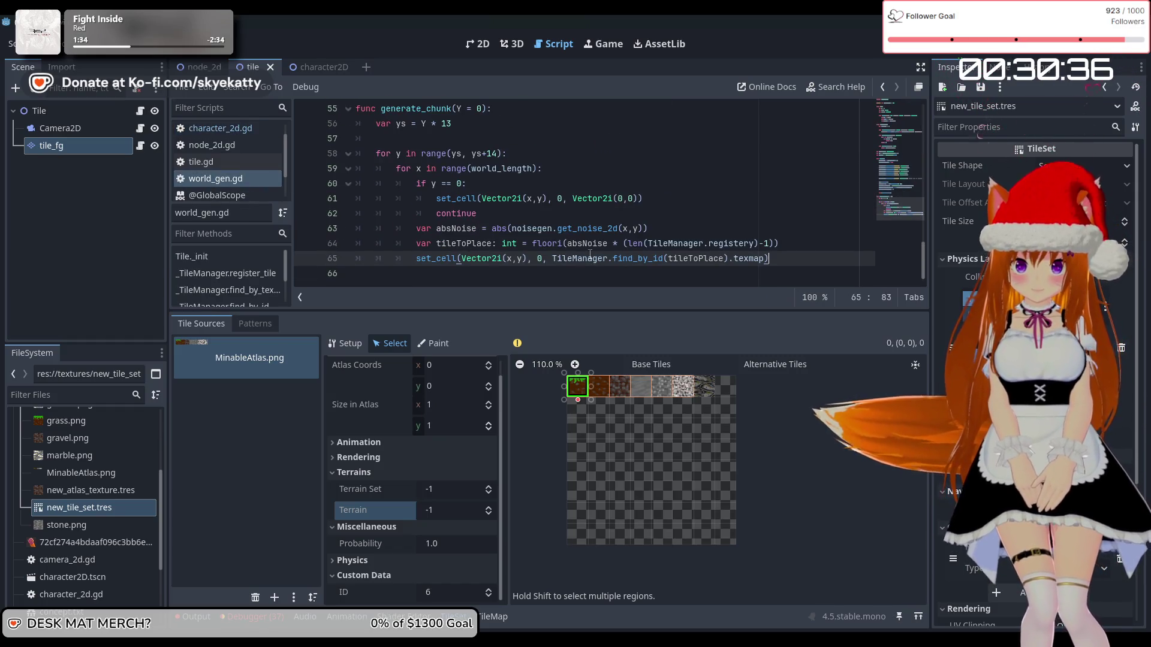
{"action": "scroll", "coordinate": [597, 226], "scroll_direction": "up", "scroll_amount": 3}
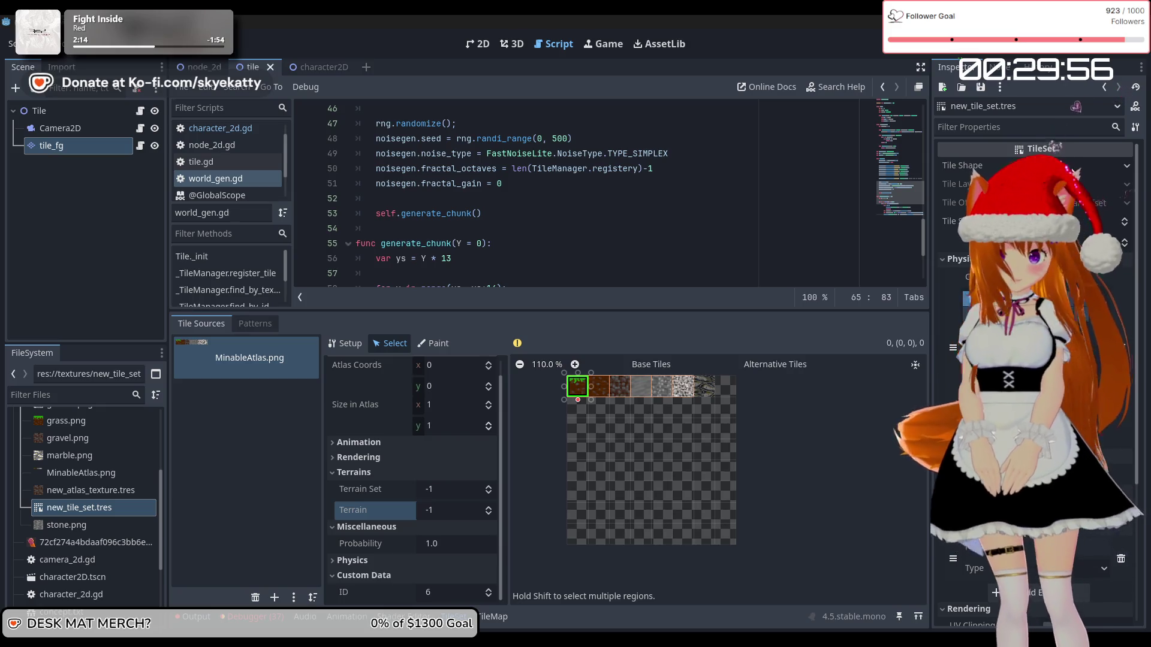
{"action": "scroll", "coordinate": [719, 176], "scroll_direction": "down", "scroll_amount": 3}
{"action": "scroll", "coordinate": [719, 176], "scroll_direction": "up", "scroll_amount": 4}
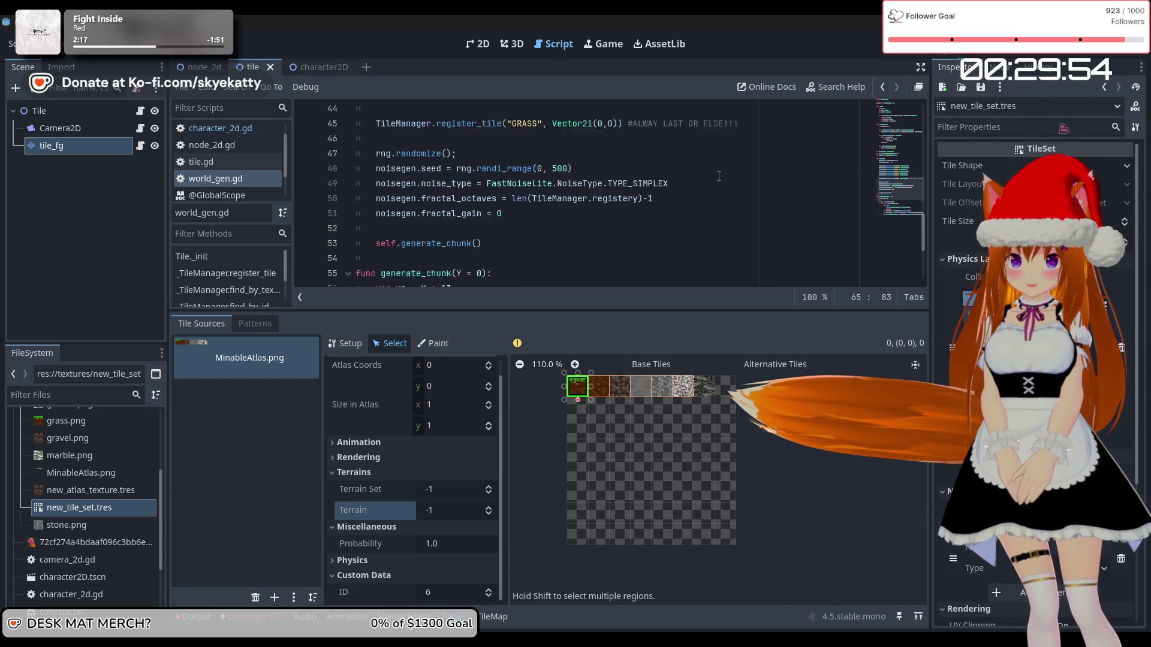
{"action": "scroll", "coordinate": [719, 176], "scroll_direction": "up", "scroll_amount": 3}
{"action": "left_click", "coordinate": [273, 183]}
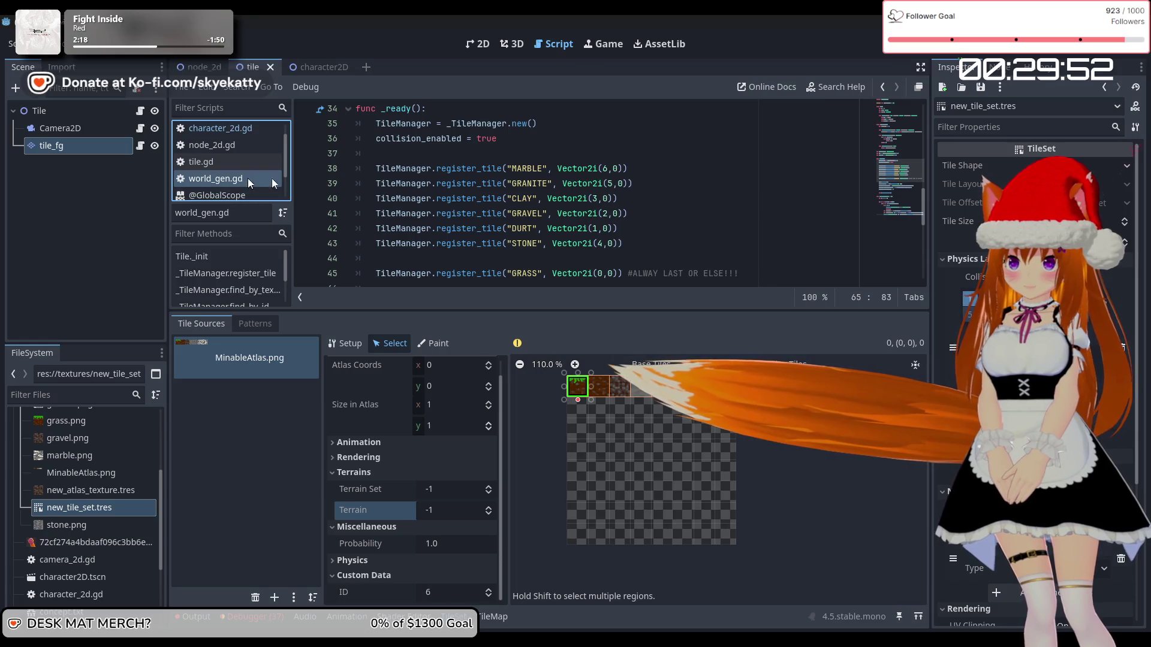
{"action": "scroll", "coordinate": [503, 182], "scroll_direction": "down", "scroll_amount": 3}
{"action": "scroll", "coordinate": [503, 182], "scroll_direction": "up", "scroll_amount": 4}
{"action": "left_click", "coordinate": [503, 182]}
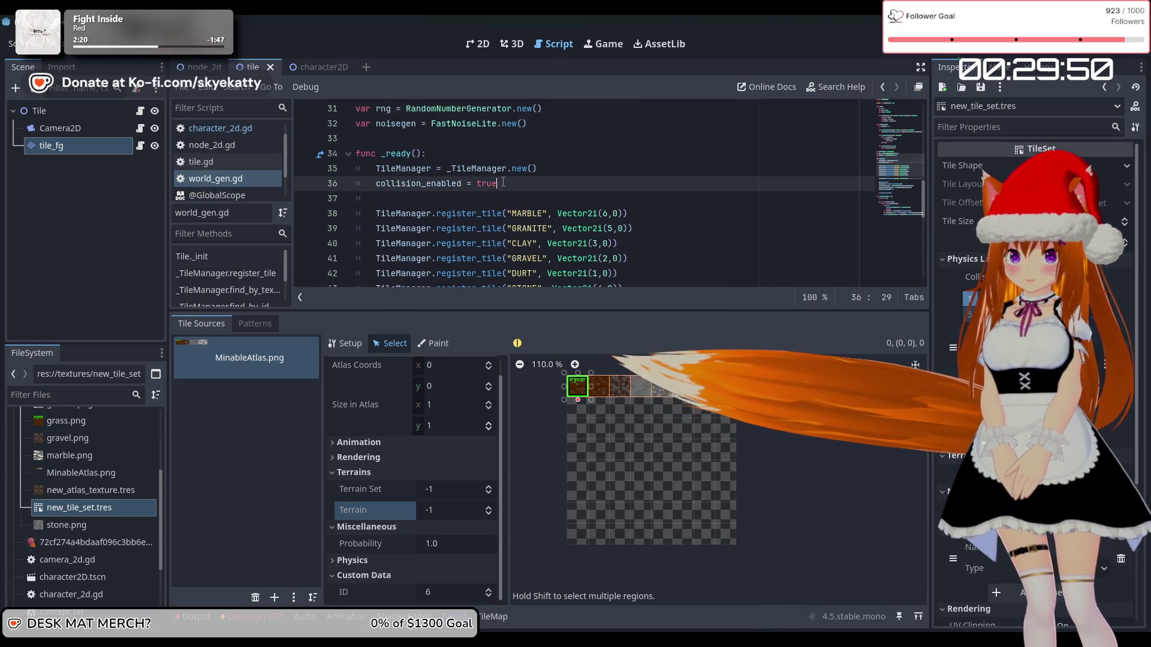
- Delete the collision_enabled = true line and the blank line after it
{"action": "left_click_drag", "start_coordinate": [503, 182], "coordinate": [356, 183]}
{"action": "key", "text": "BackSpace"}
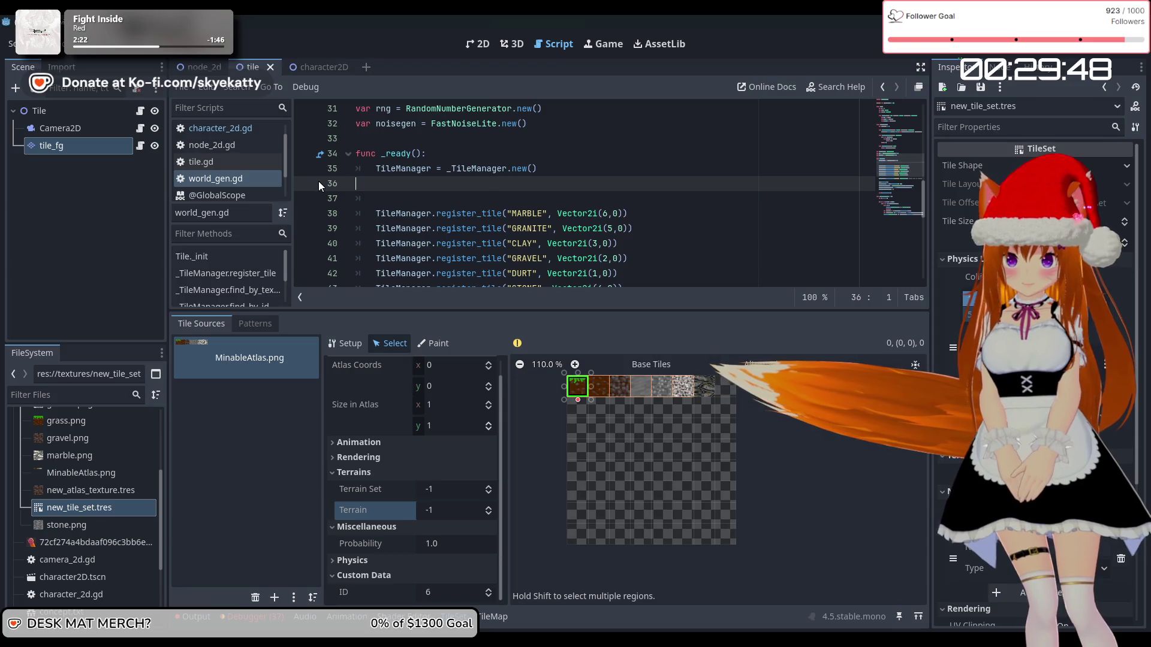
{"action": "key", "text": "BackSpace"}
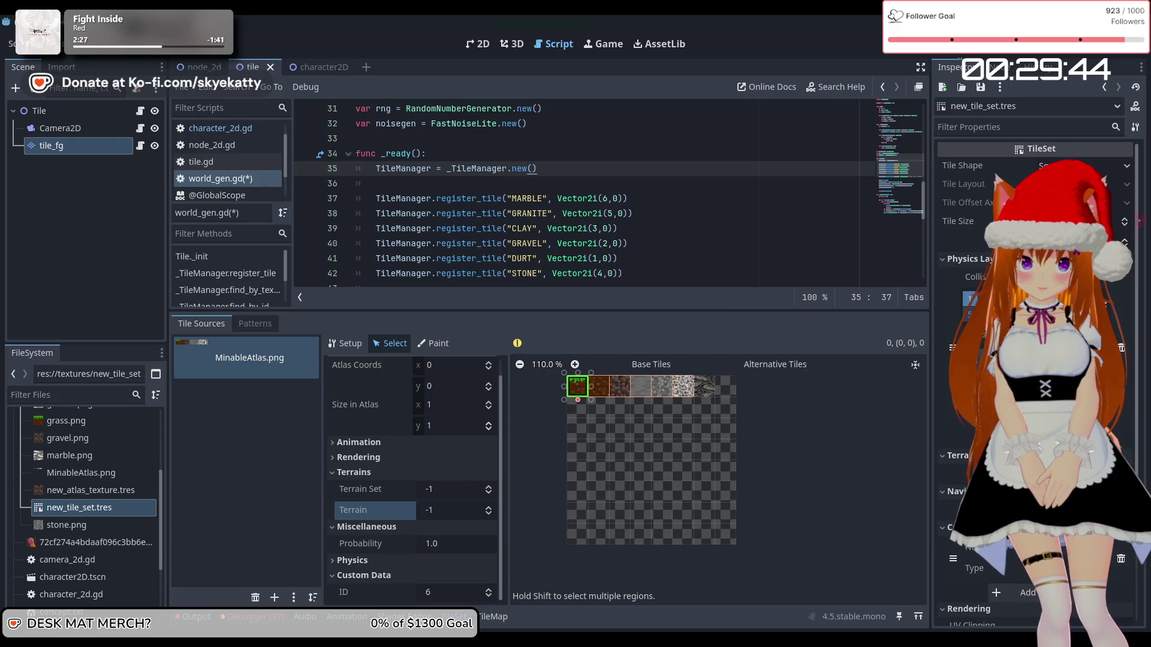
- Save and run the game, walk the player right, then stop it
{"action": "key", "text": "F5"}
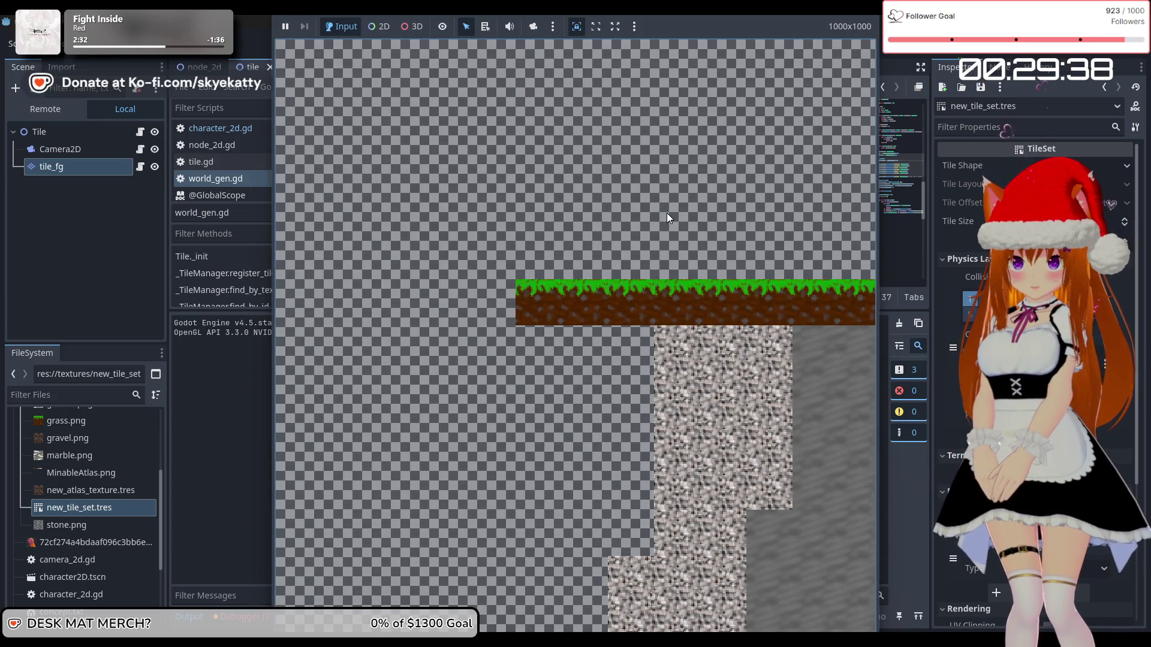
{"action": "key", "text": "Right"}
{"action": "key", "text": "F8"}
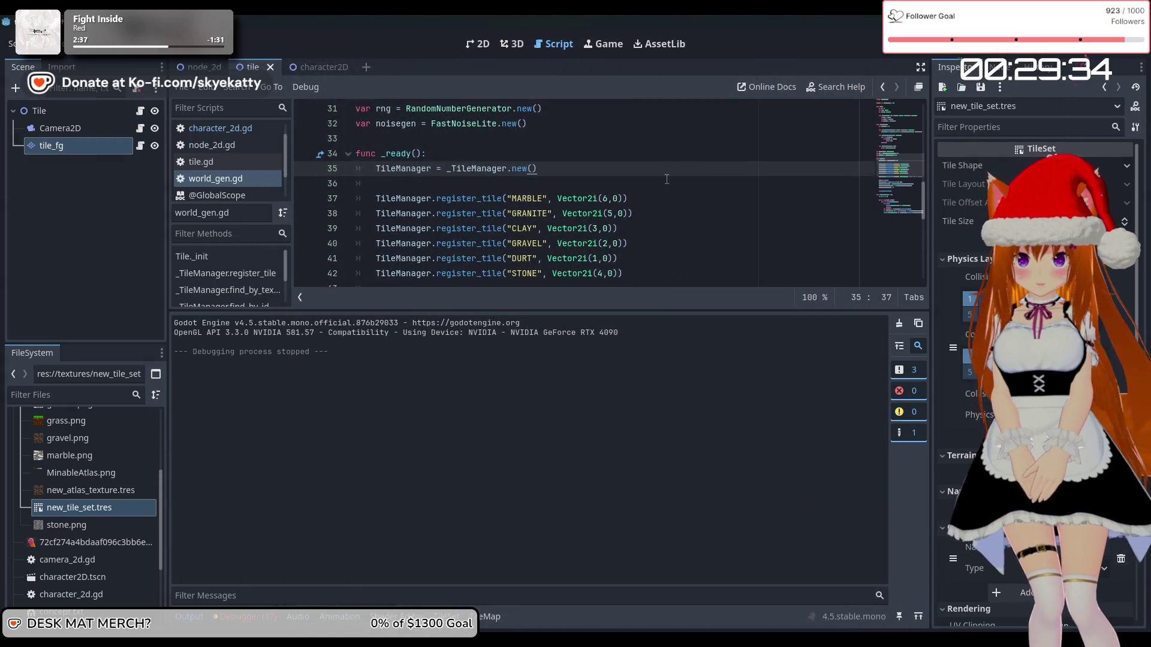
- Re-remove the collision_enabled line, save world_gen.gd, then run and stop the game
{"action": "key", "text": "ctrl+z"}
{"action": "key", "text": "ctrl+z"}
{"action": "key", "text": "ctrl+z"}
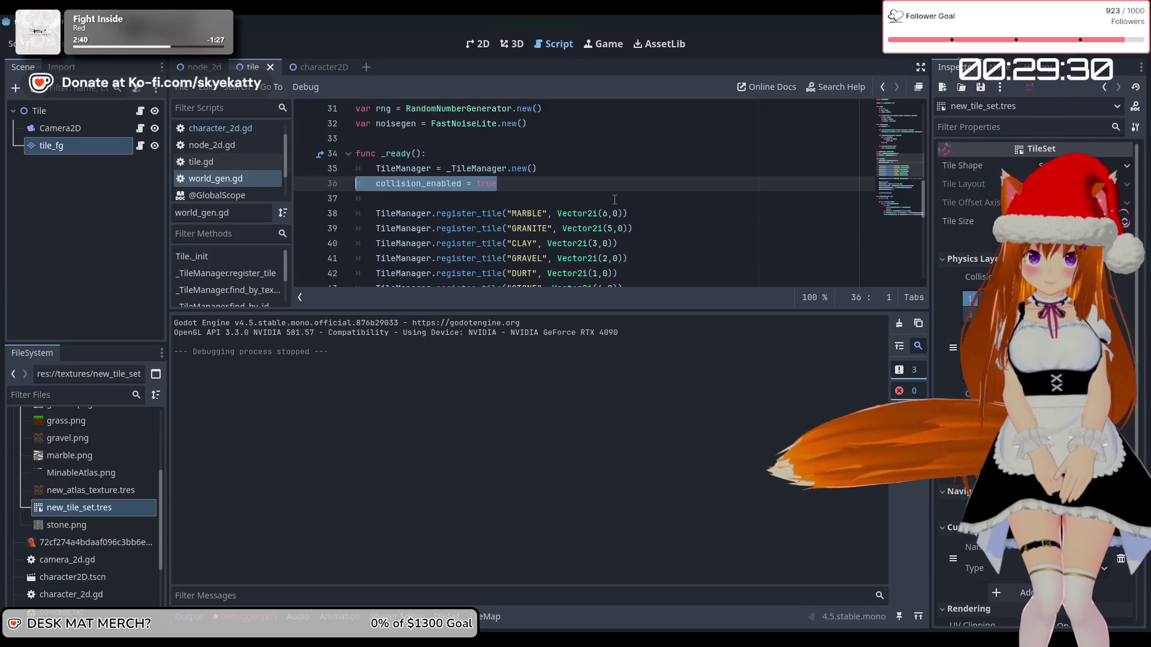
{"action": "key", "text": "BackSpace"}
{"action": "key", "text": "BackSpace"}
{"action": "scroll", "coordinate": [467, 221], "scroll_direction": "down", "scroll_amount": 2}
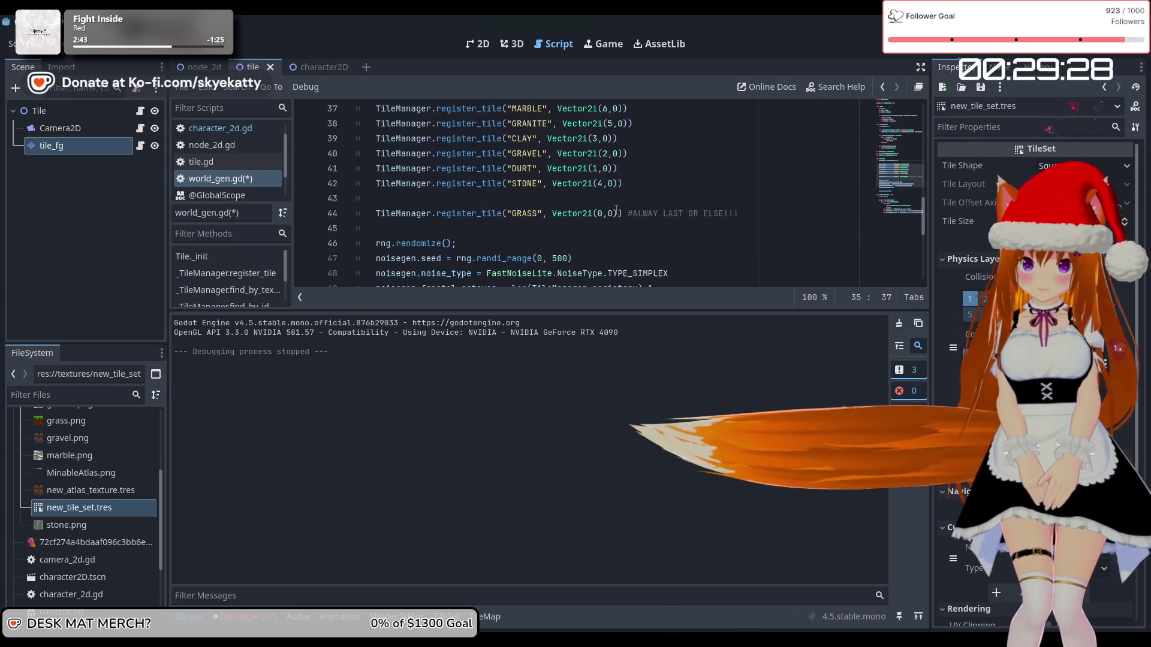
{"action": "scroll", "coordinate": [467, 221], "scroll_direction": "up", "scroll_amount": 2}
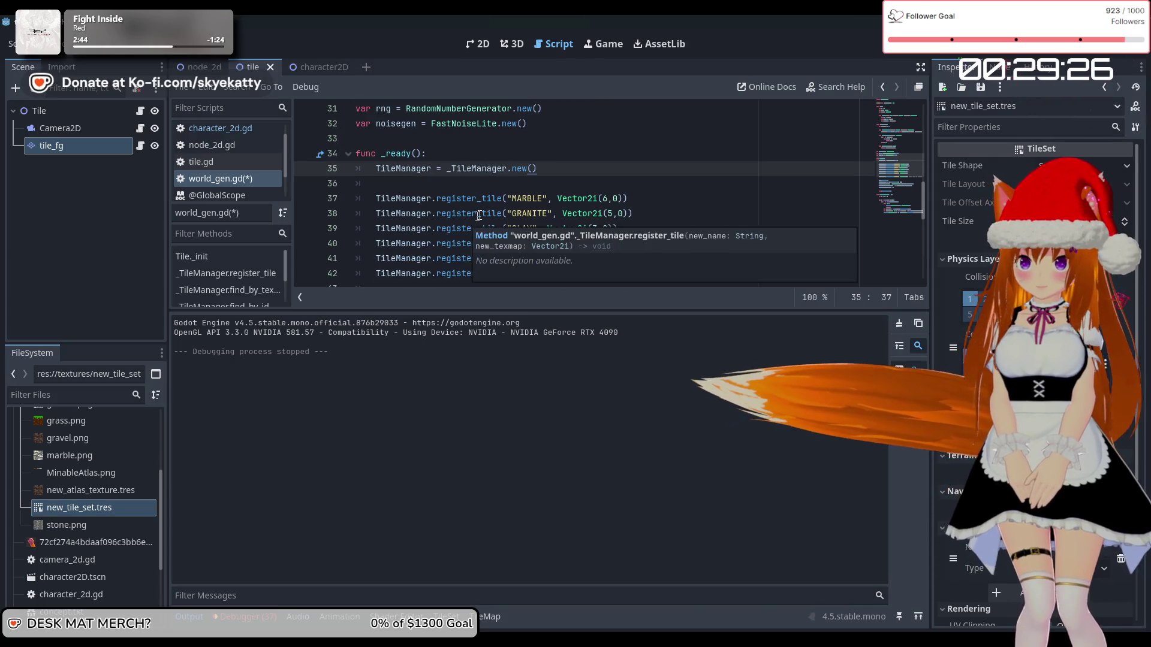
{"action": "key", "text": "ctrl+s"}
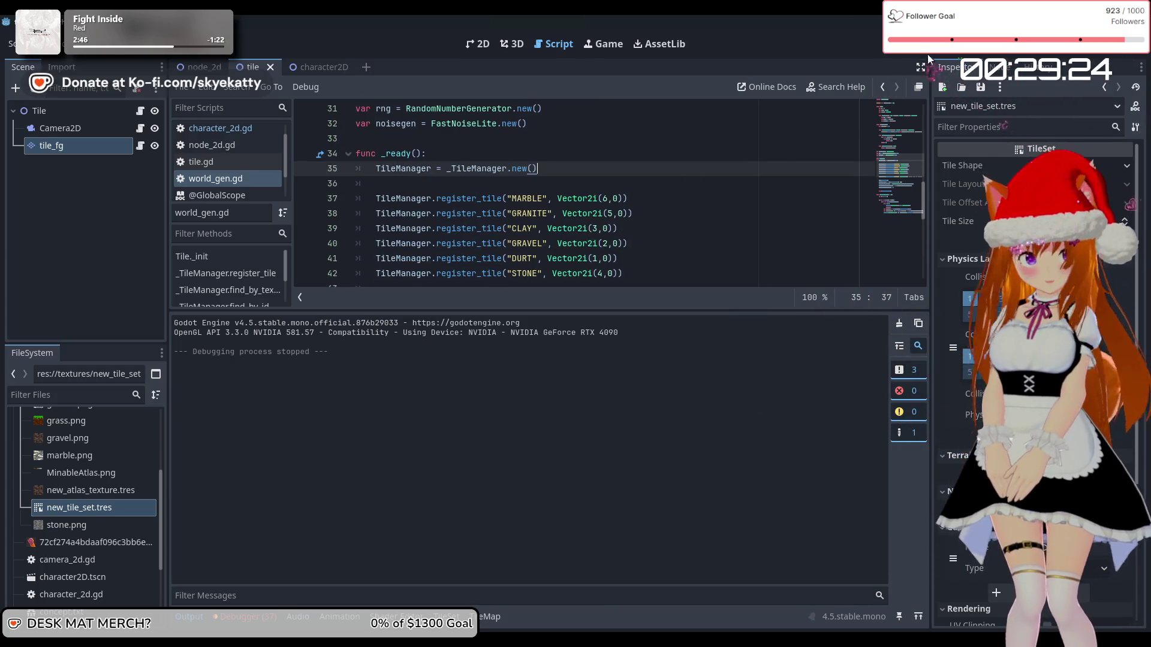
{"action": "key", "text": "F5"}
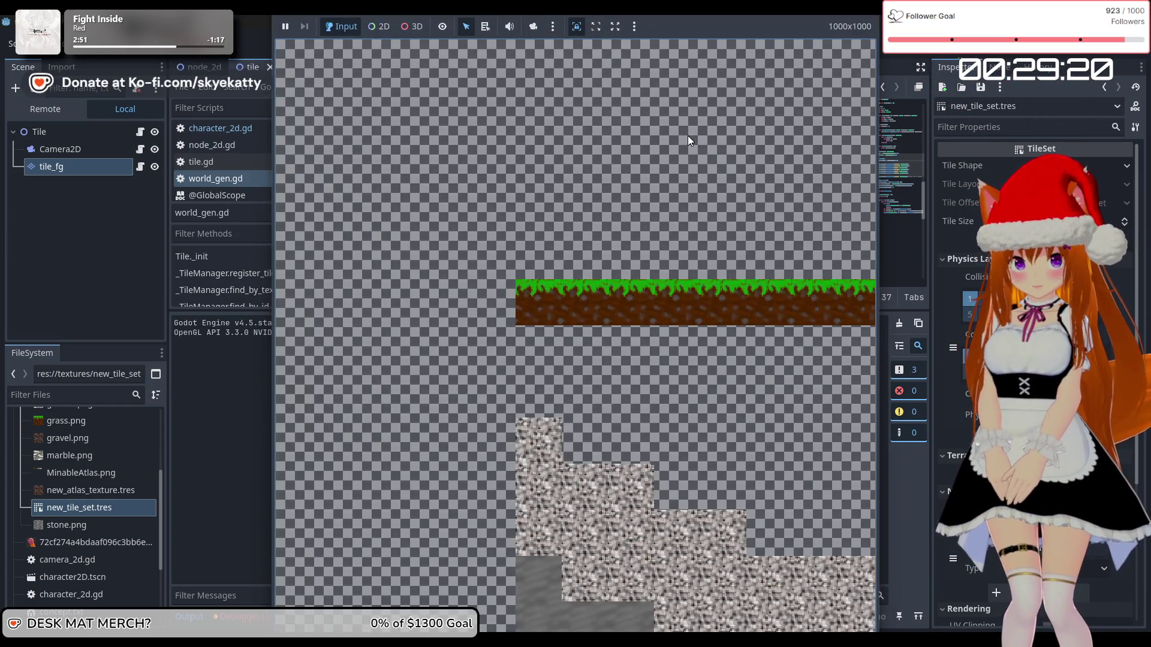
{"action": "key", "text": "F8"}
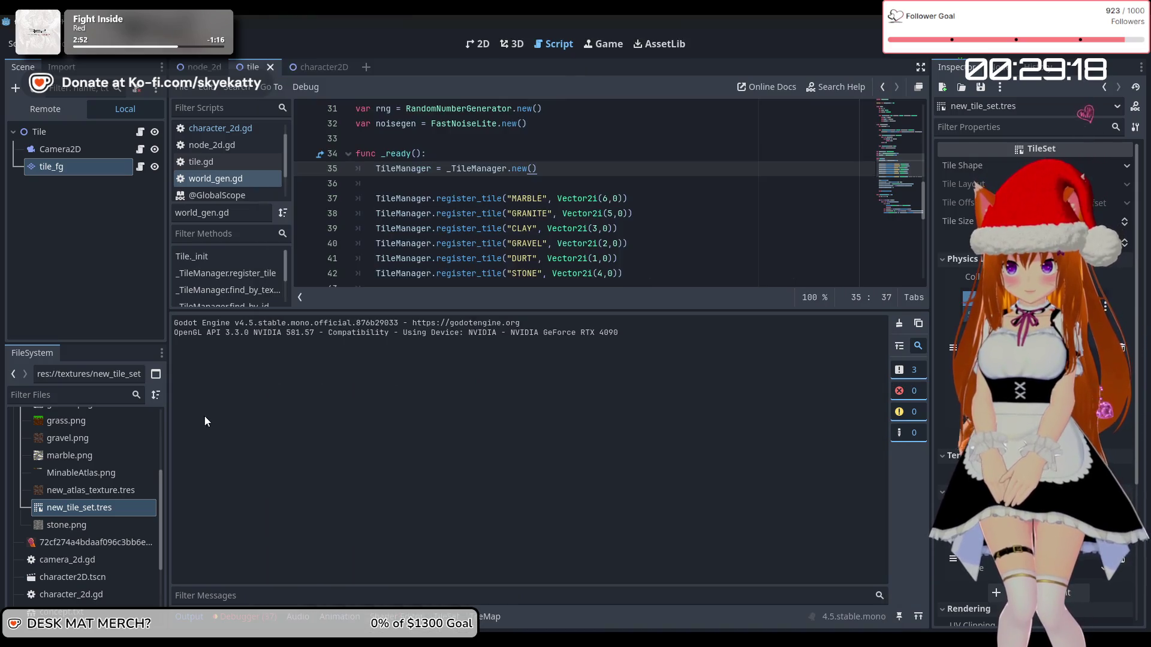
- Review the 37 debugger errors and the stack trace, then return to the Output log
{"action": "left_click", "coordinate": [209, 617]}
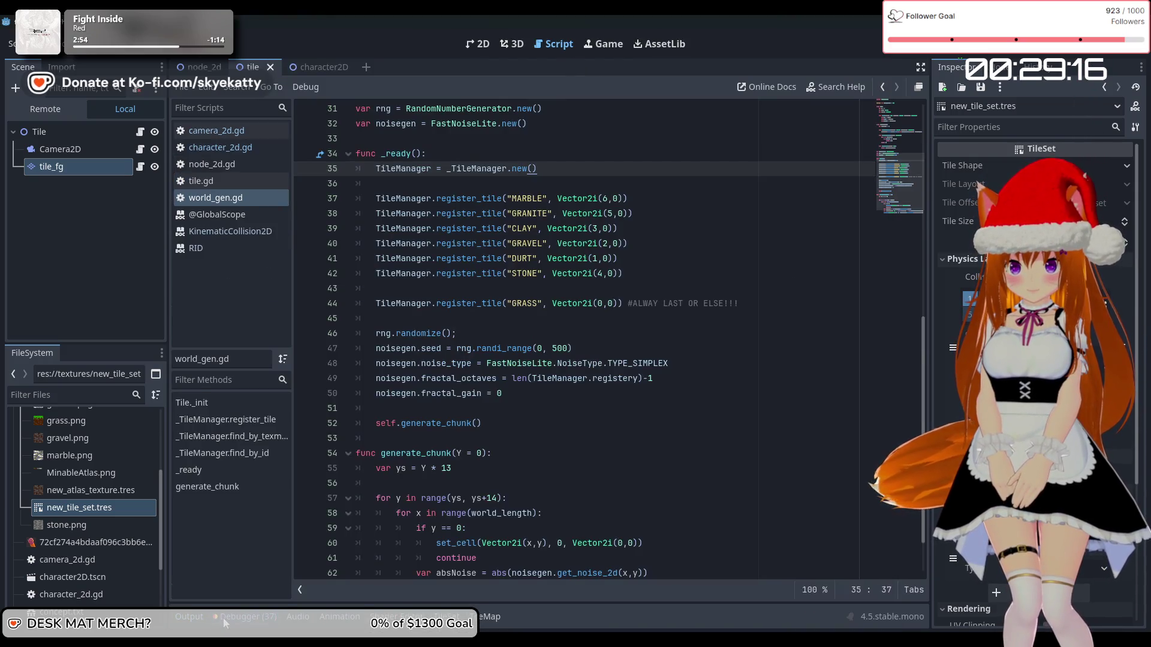
{"action": "left_click", "coordinate": [223, 617]}
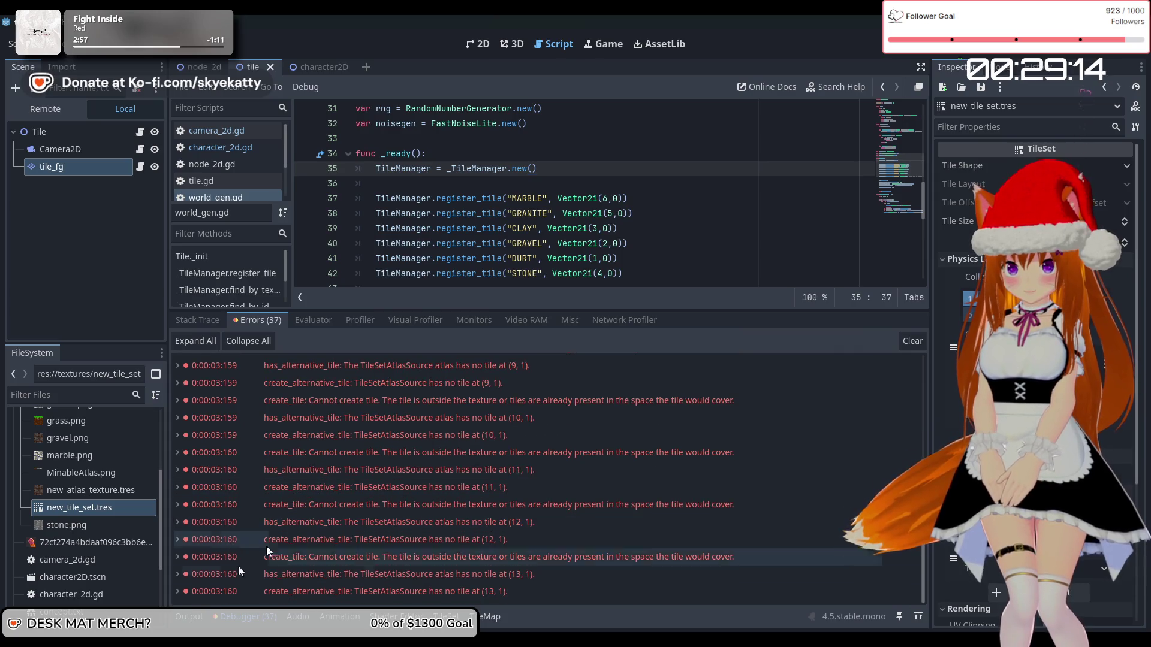
{"action": "left_click", "coordinate": [191, 617]}
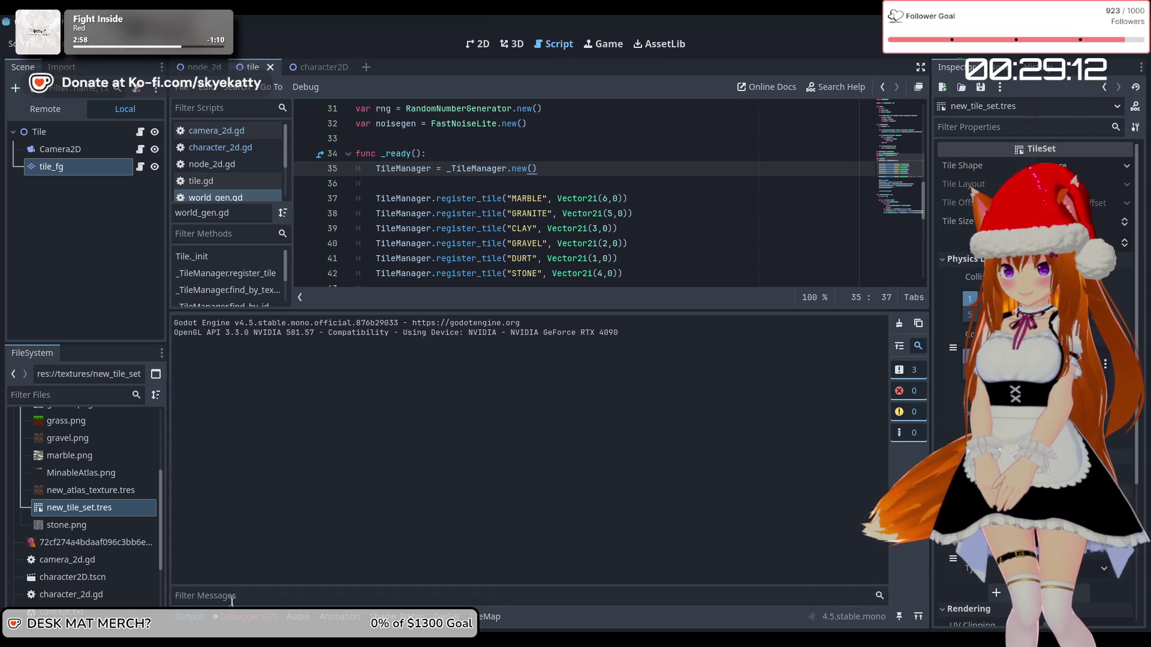
{"action": "left_click", "coordinate": [246, 616]}
{"action": "left_click", "coordinate": [214, 325]}
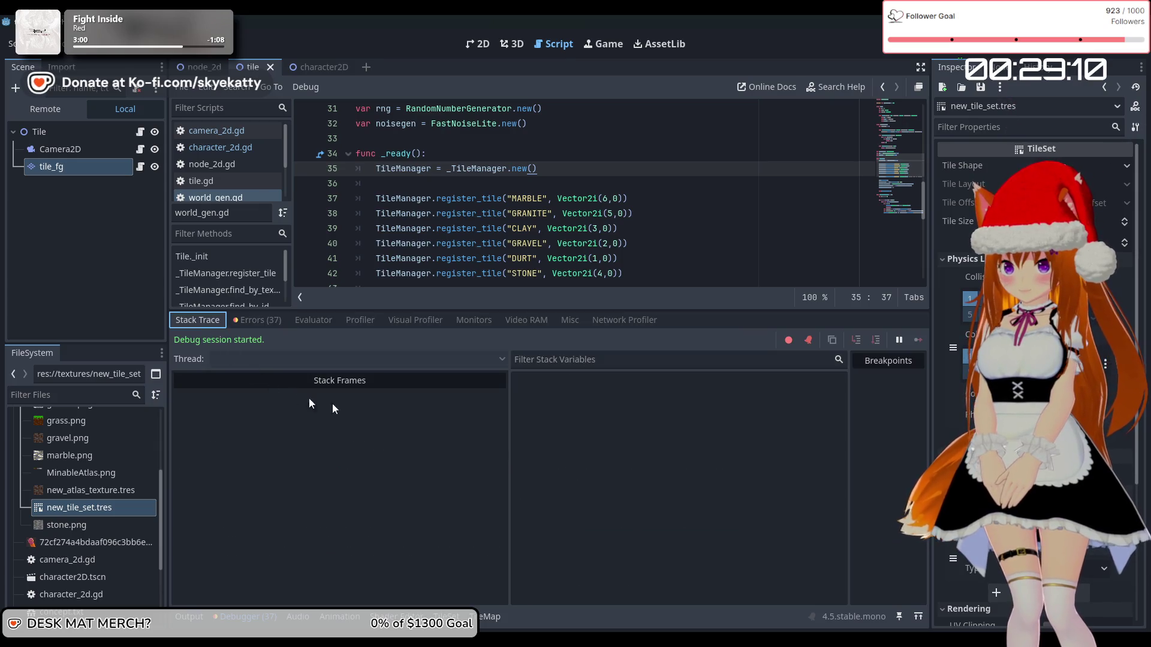
{"action": "left_click", "coordinate": [185, 615]}
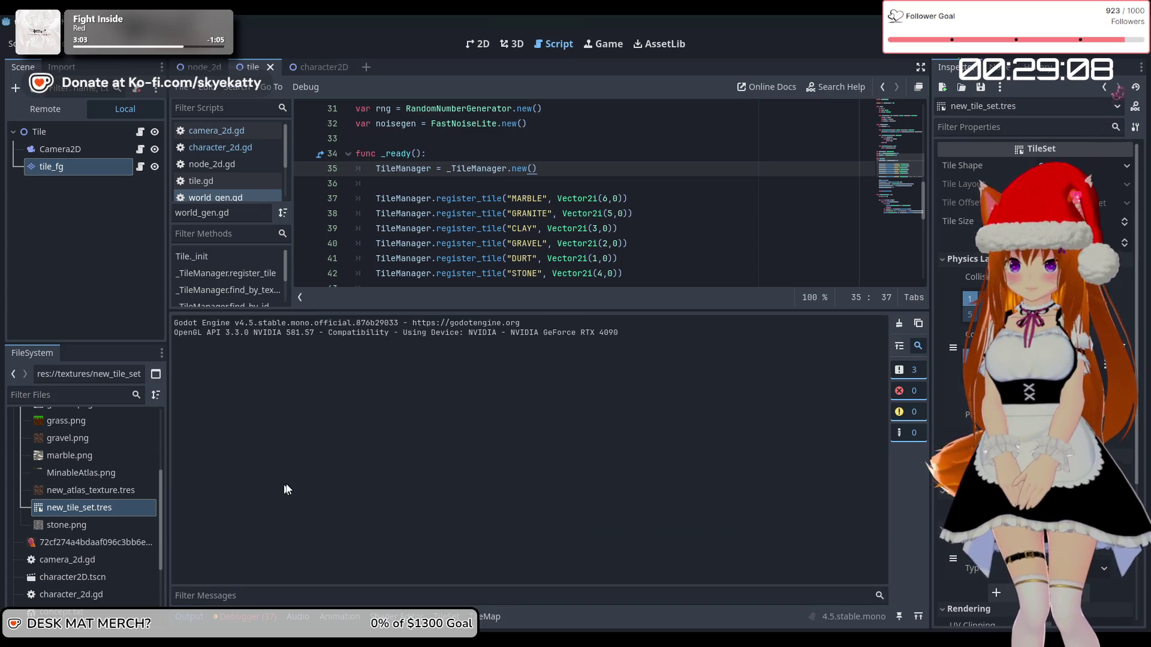
- Restore collision_enabled = true in _ready, save and run the game, then stop it
{"action": "scroll", "coordinate": [548, 258], "scroll_direction": "down", "scroll_amount": 2}
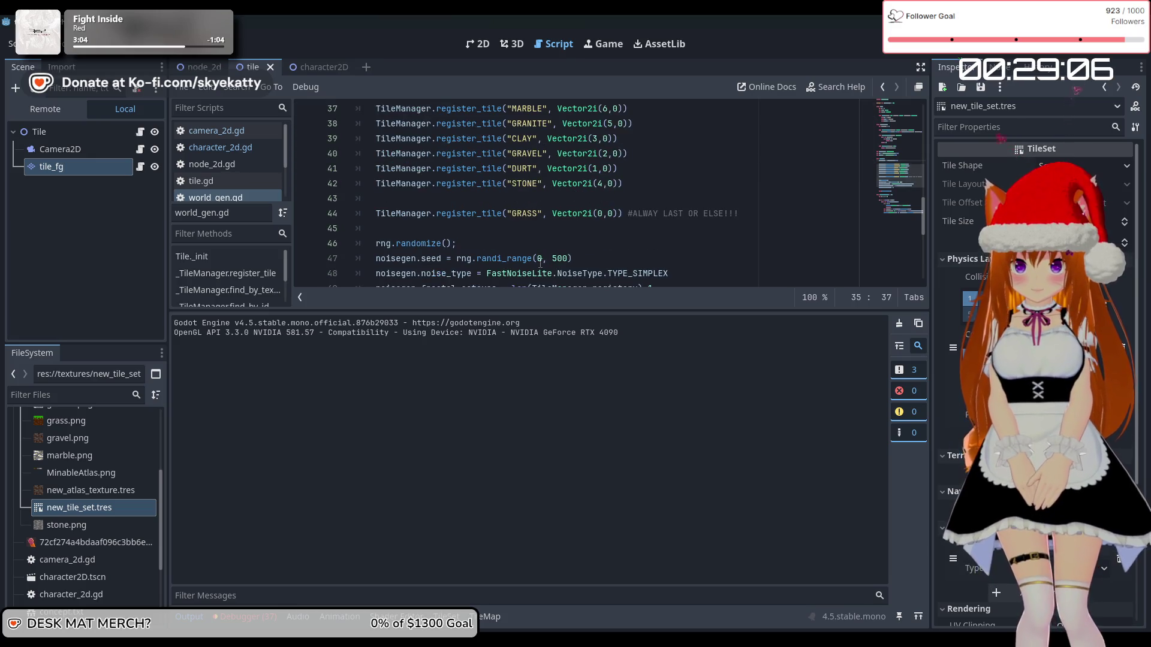
{"action": "scroll", "coordinate": [548, 261], "scroll_direction": "up", "scroll_amount": 3}
{"action": "scroll", "coordinate": [551, 255], "scroll_direction": "down", "scroll_amount": 6}
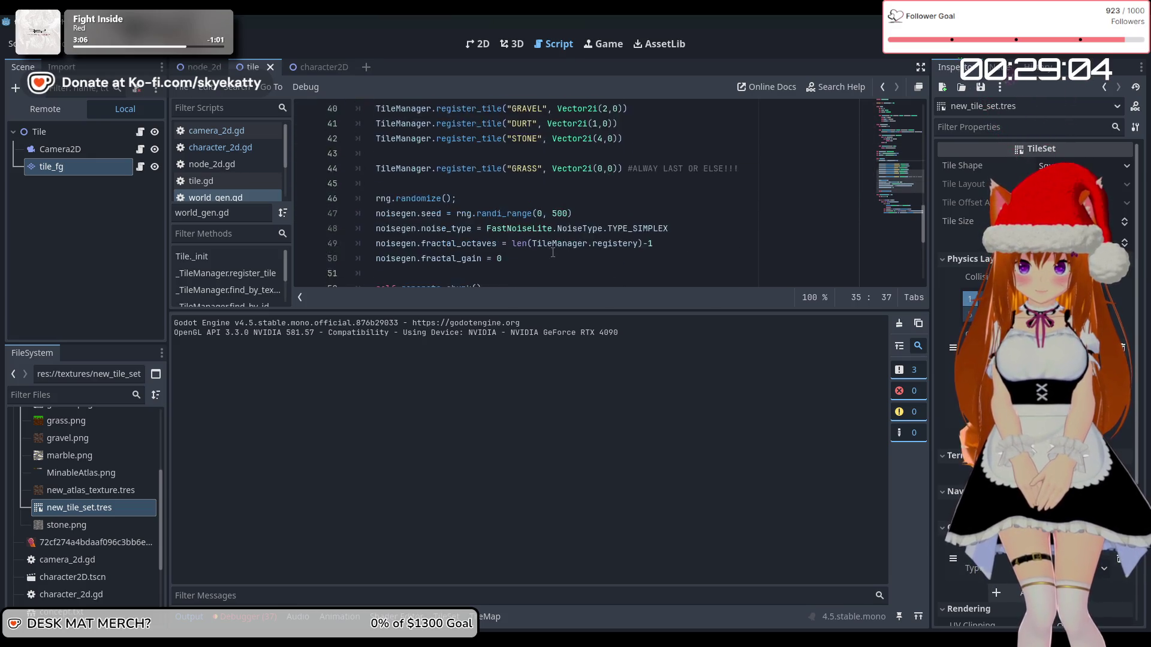
{"action": "scroll", "coordinate": [552, 252], "scroll_direction": "down", "scroll_amount": 3}
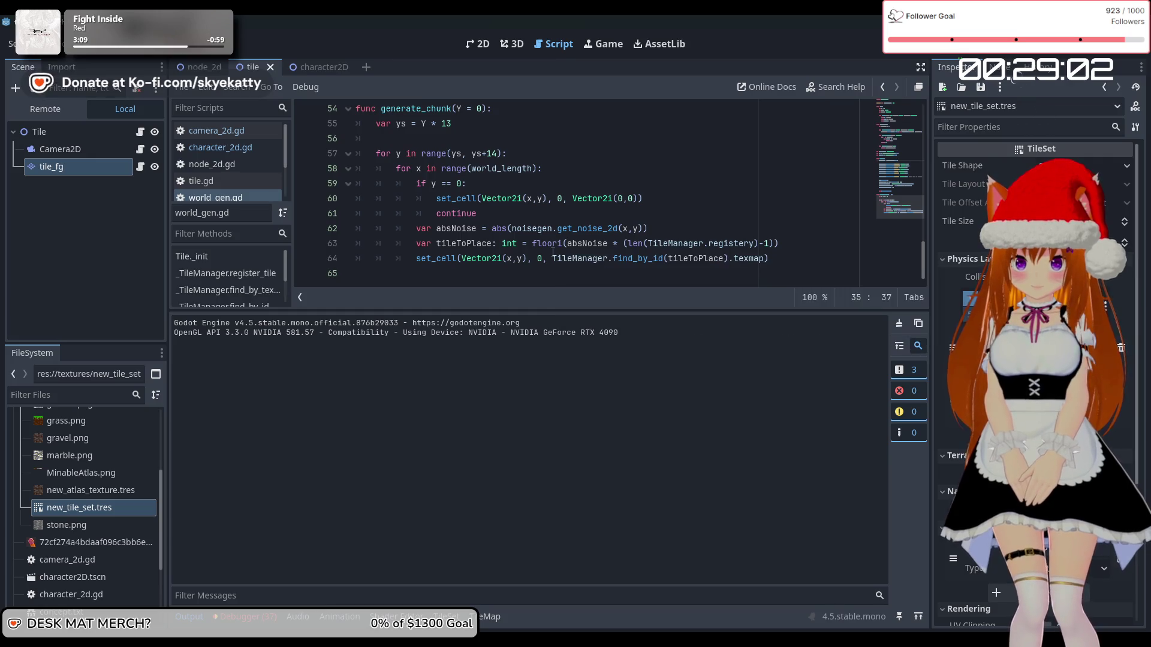
{"action": "scroll", "coordinate": [537, 202], "scroll_direction": "up", "scroll_amount": 10}
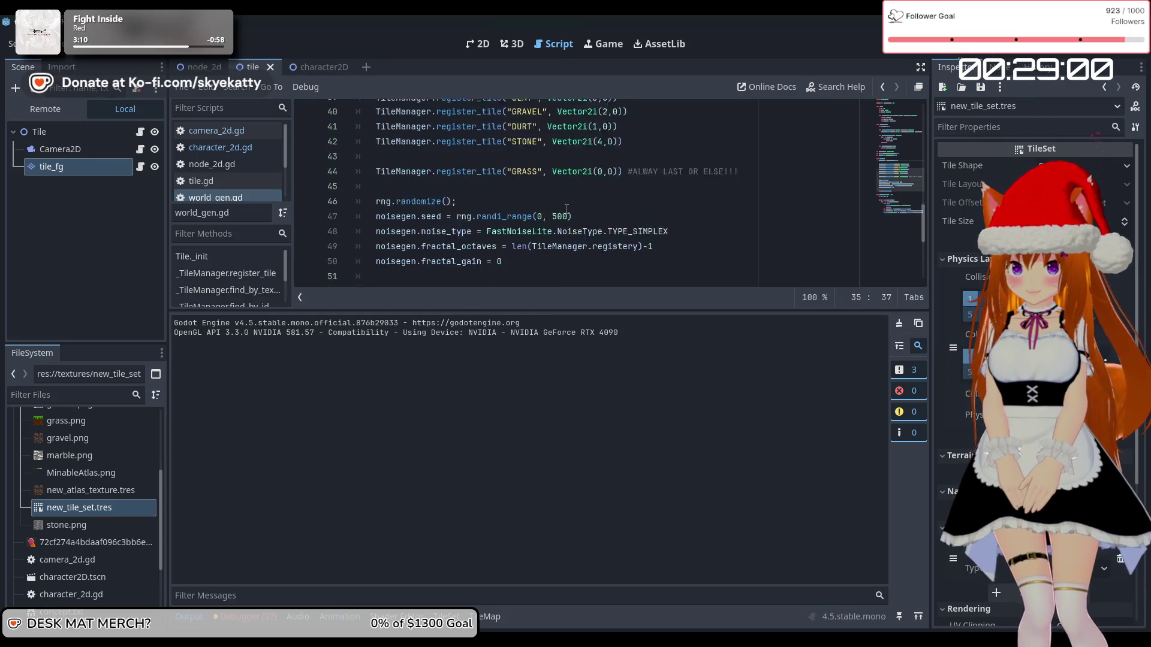
{"action": "scroll", "coordinate": [552, 212], "scroll_direction": "down", "scroll_amount": 3}
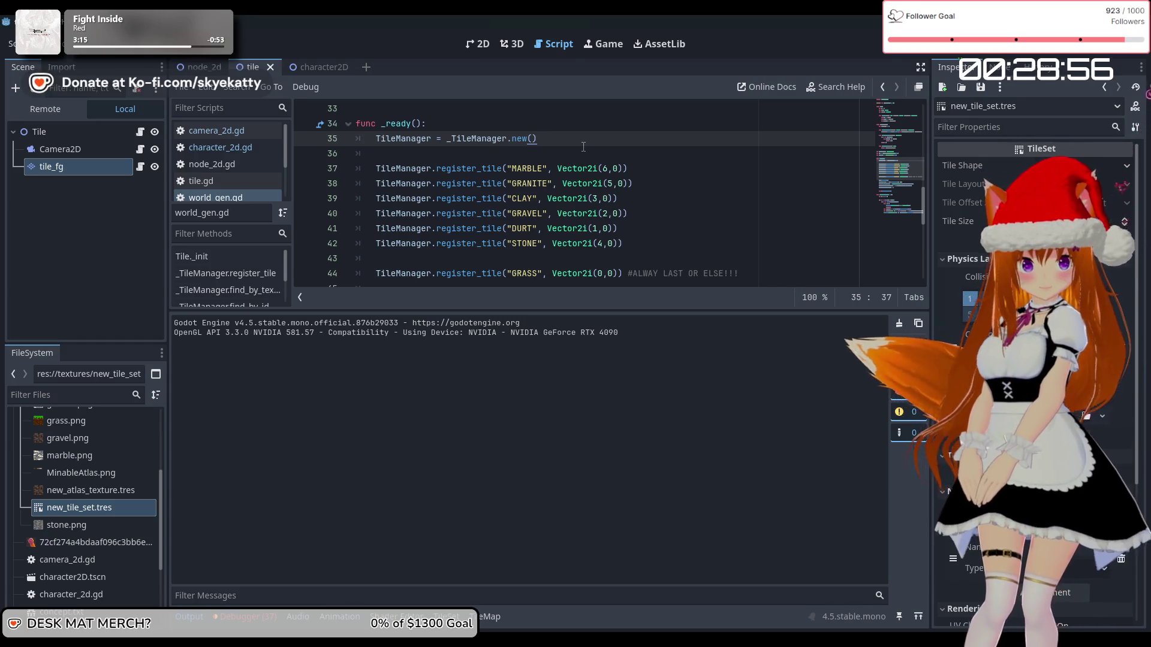
{"action": "key", "text": "ctrl+z"}
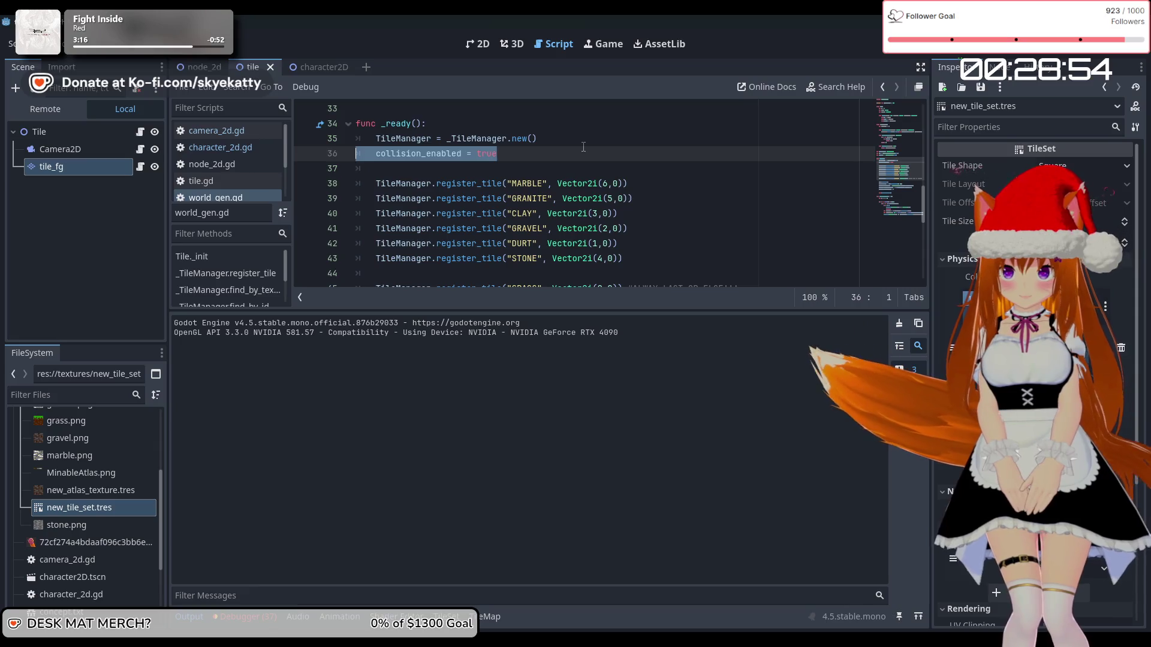
{"action": "left_click", "coordinate": [946, 53]}
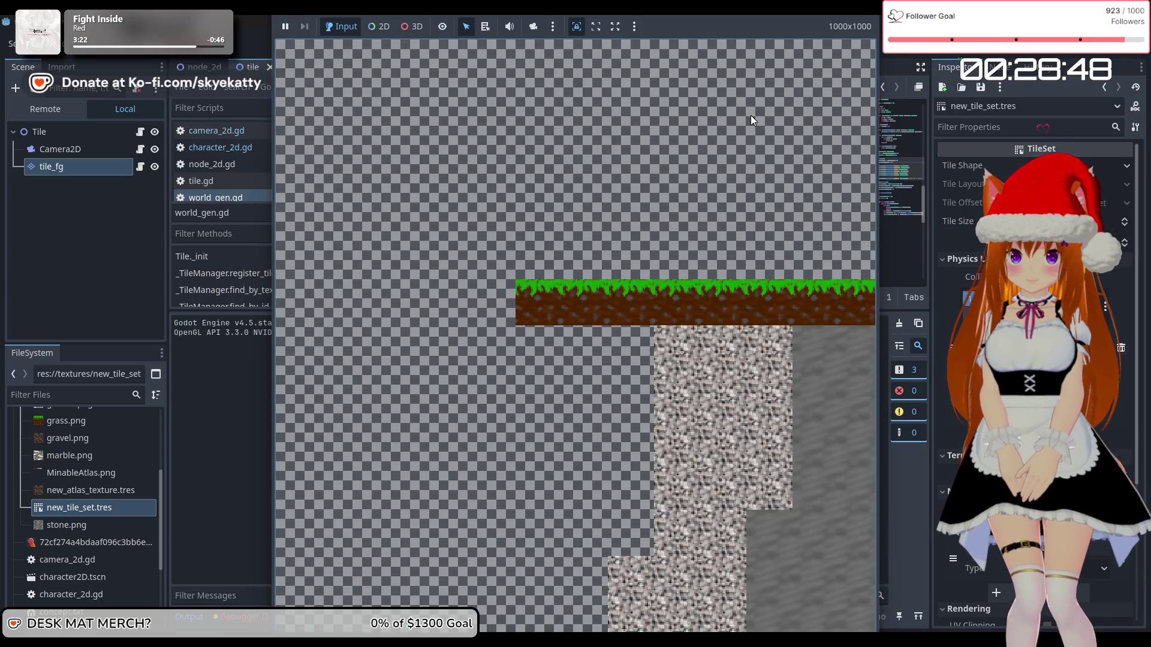
{"action": "key", "text": "F8"}
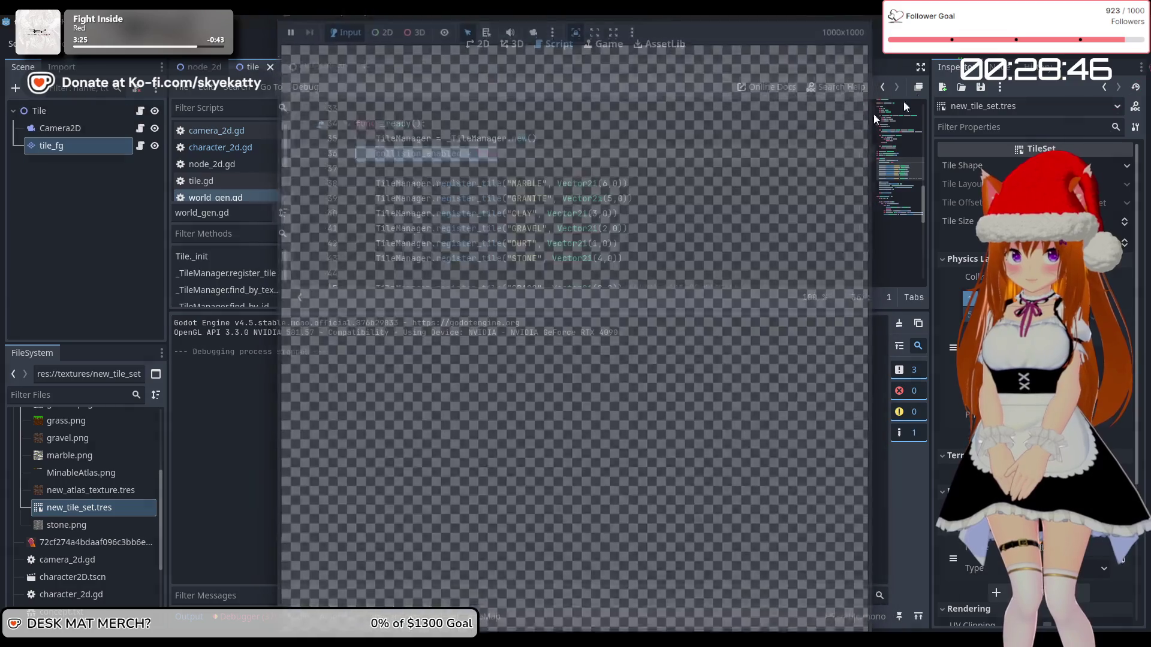
{"action": "scroll", "coordinate": [575, 192], "scroll_direction": "down", "scroll_amount": 3}
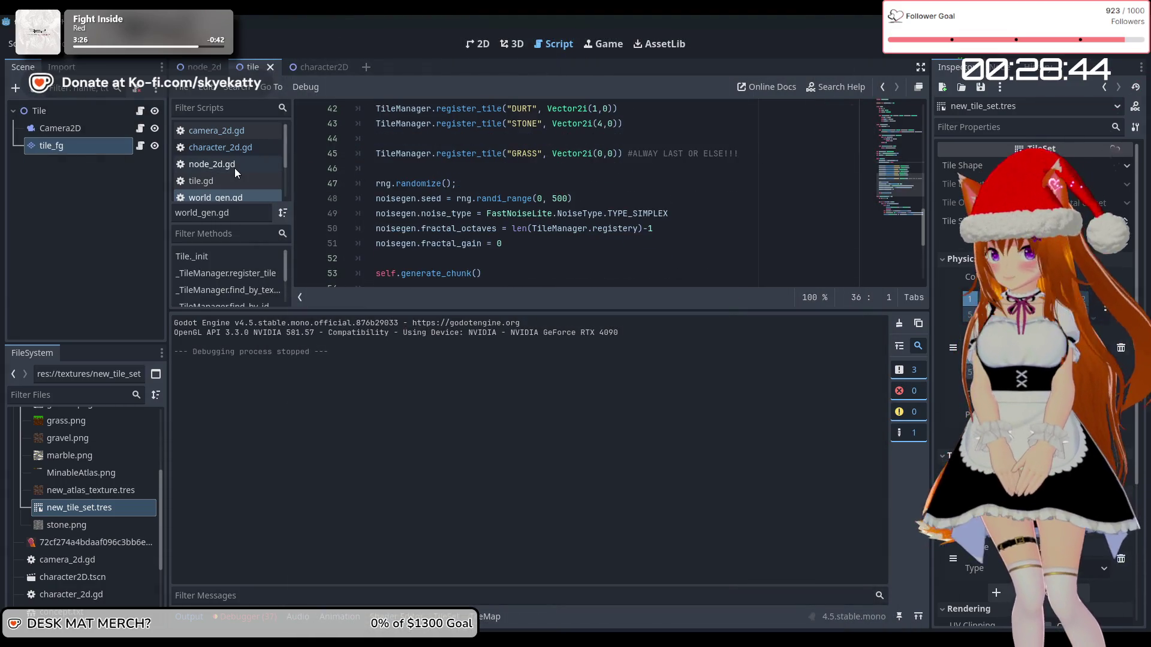
- Enlarge the script editor over Output, find generate_chunk's x loop, and open the node_2d scene
{"action": "scroll", "coordinate": [419, 220], "scroll_direction": "down", "scroll_amount": 4}
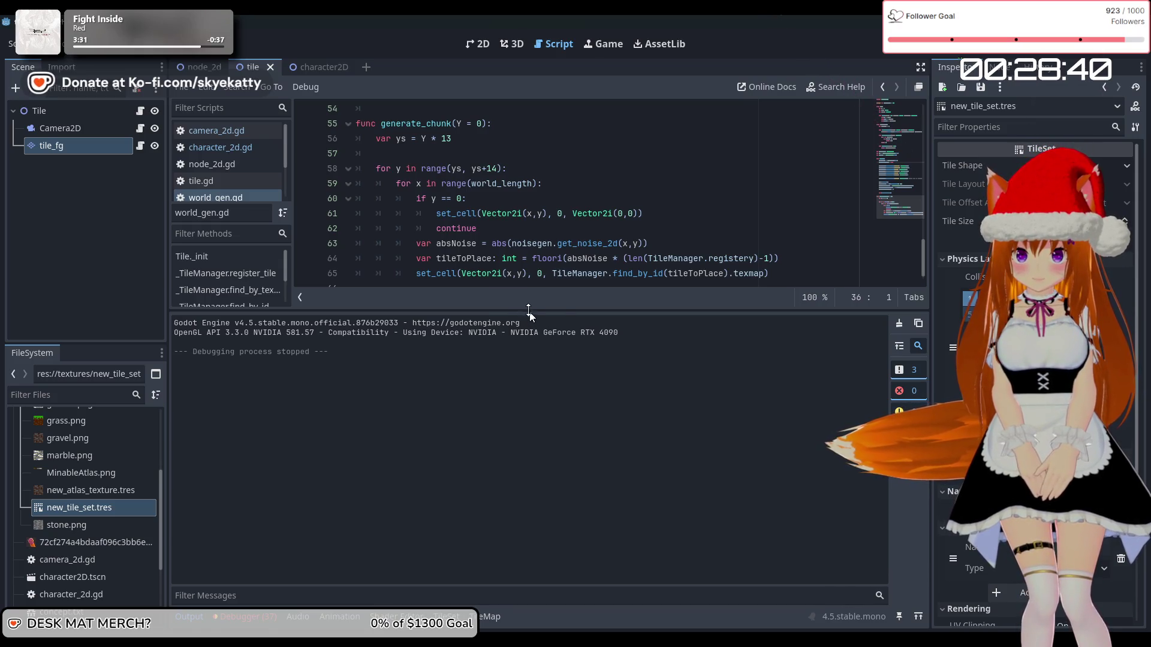
{"action": "left_click_drag", "start_coordinate": [529, 309], "coordinate": [529, 424]}
{"action": "left_click", "coordinate": [567, 332]}
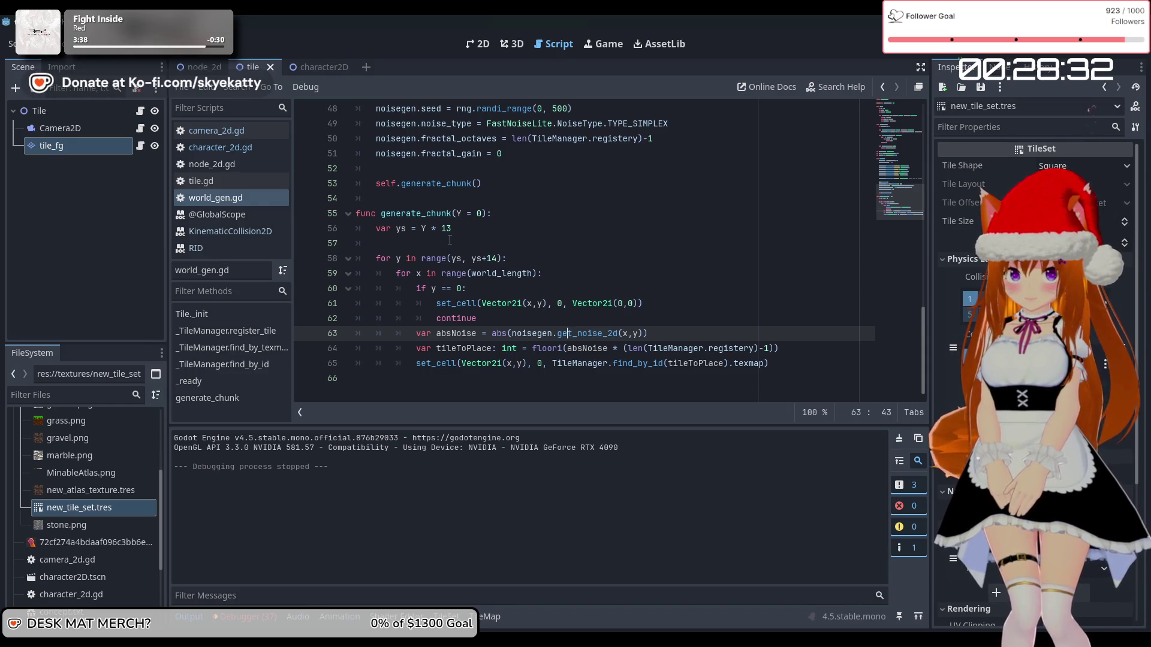
{"action": "scroll", "coordinate": [511, 247], "scroll_direction": "up", "scroll_amount": 1}
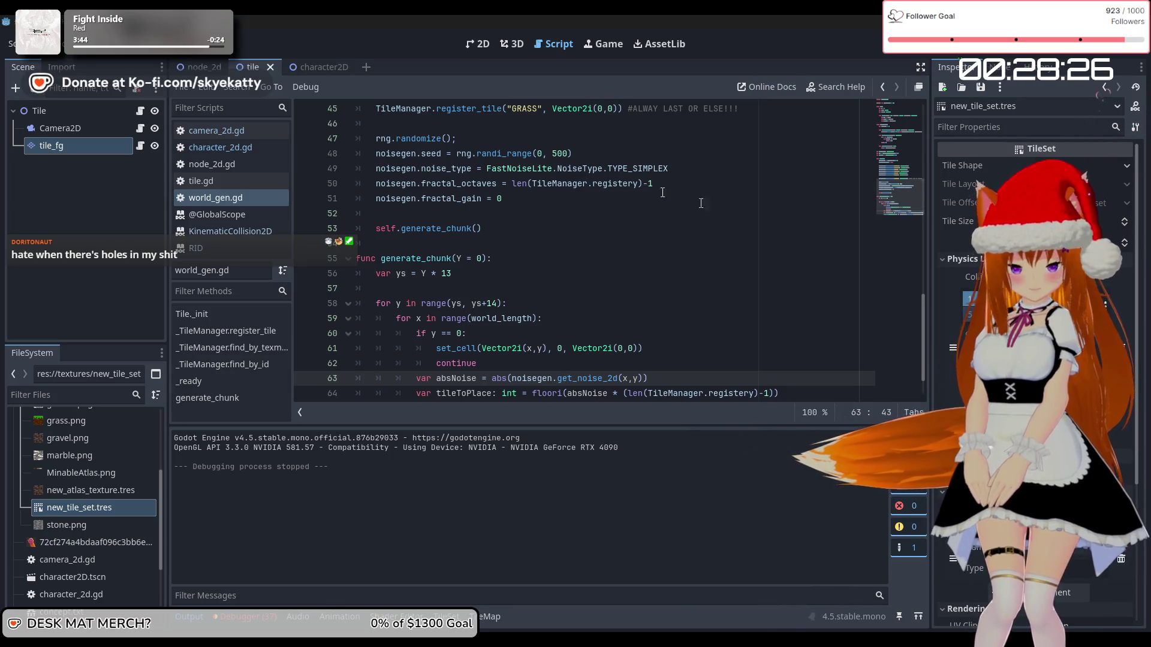
{"action": "key", "text": "Up"}
{"action": "key", "text": "Up"}
{"action": "key", "text": "Up"}
{"action": "key", "text": "Down"}
{"action": "key", "text": "Down"}
{"action": "key", "text": "Down"}
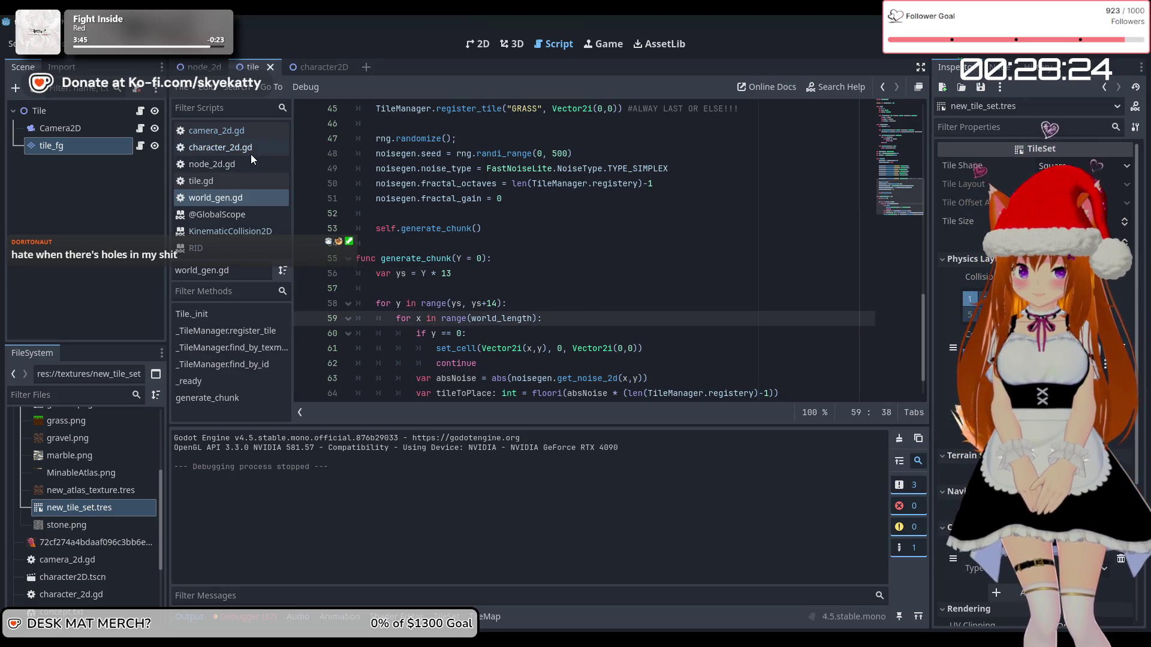
{"action": "left_click", "coordinate": [200, 66]}
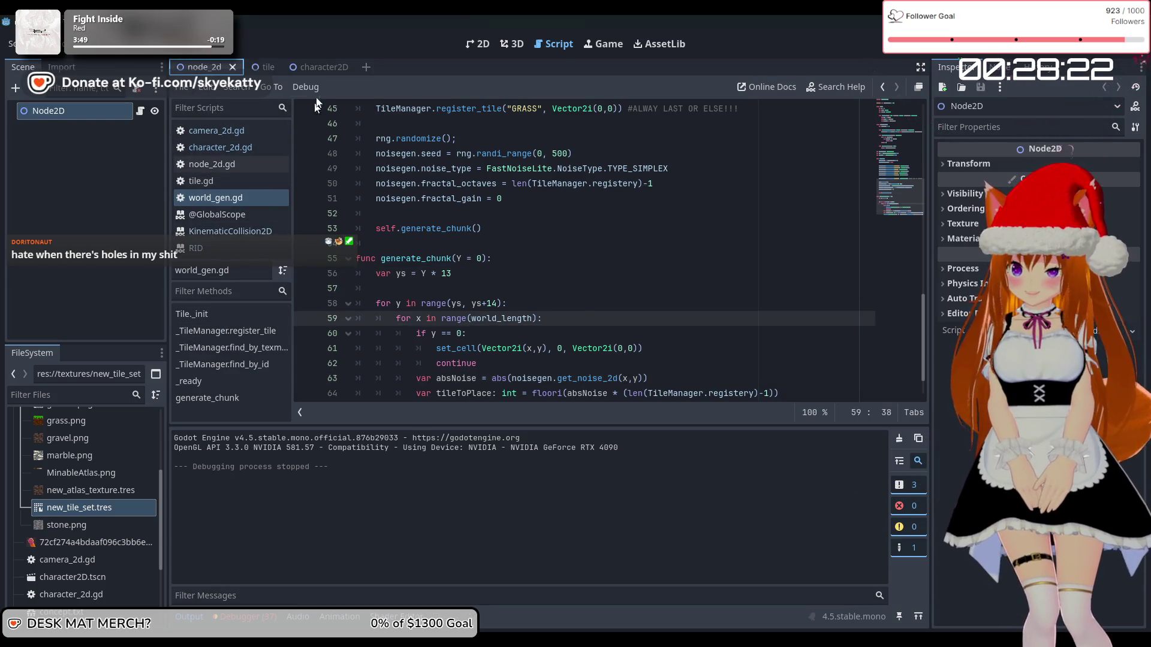
- From the character2D scene, open new_tile_set.tres in the TileSet editor and clear the atlas tile selection
{"action": "left_click", "coordinate": [316, 67]}
{"action": "left_click", "coordinate": [91, 507]}
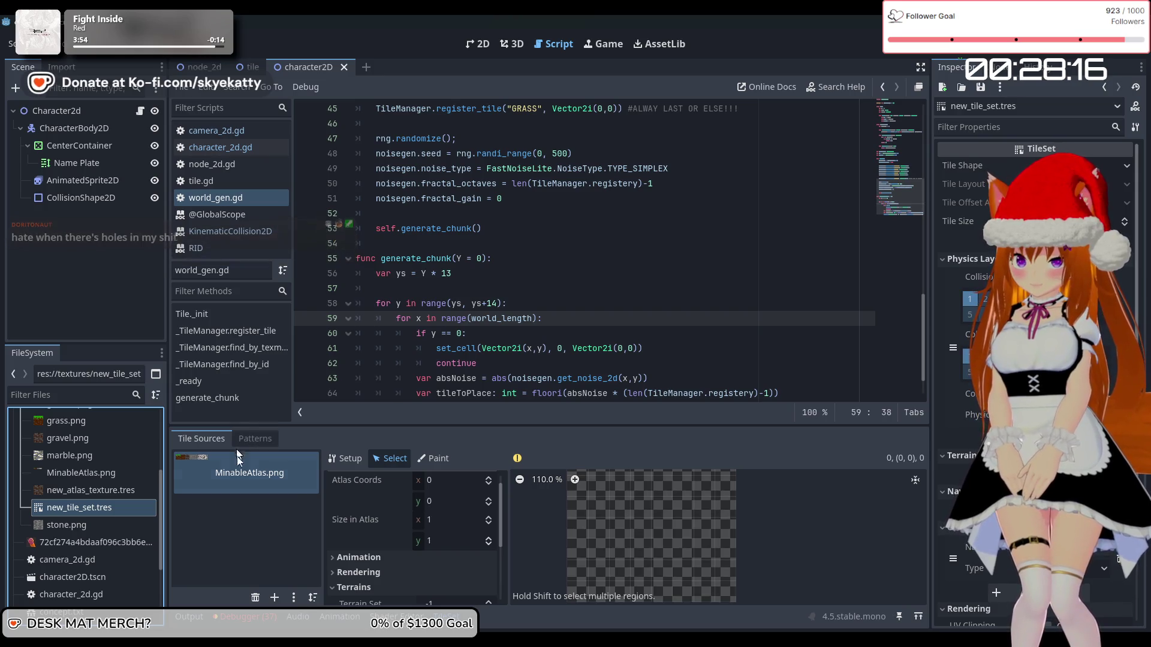
{"action": "scroll", "coordinate": [628, 556], "scroll_direction": "up", "scroll_amount": 2}
{"action": "scroll", "coordinate": [628, 552], "scroll_direction": "down", "scroll_amount": 1}
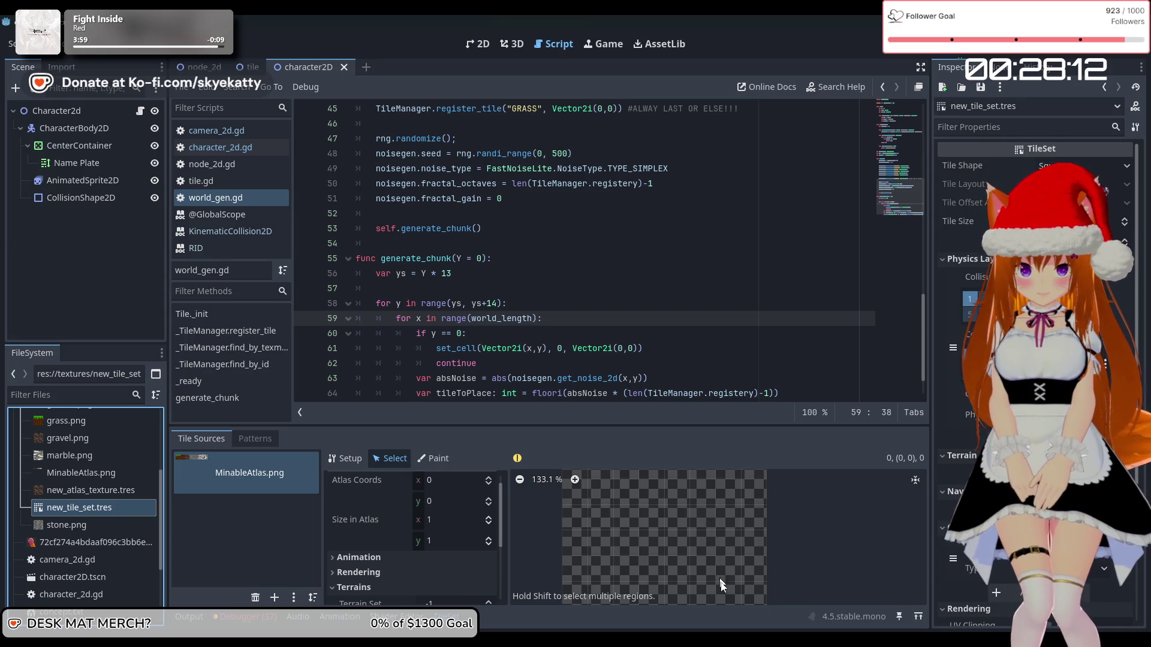
{"action": "left_click", "coordinate": [721, 584]}
- Browse the MinableAtlas Setup and Paint property tabs, panning the atlas view
{"action": "scroll", "coordinate": [704, 539], "scroll_direction": "down", "scroll_amount": 3}
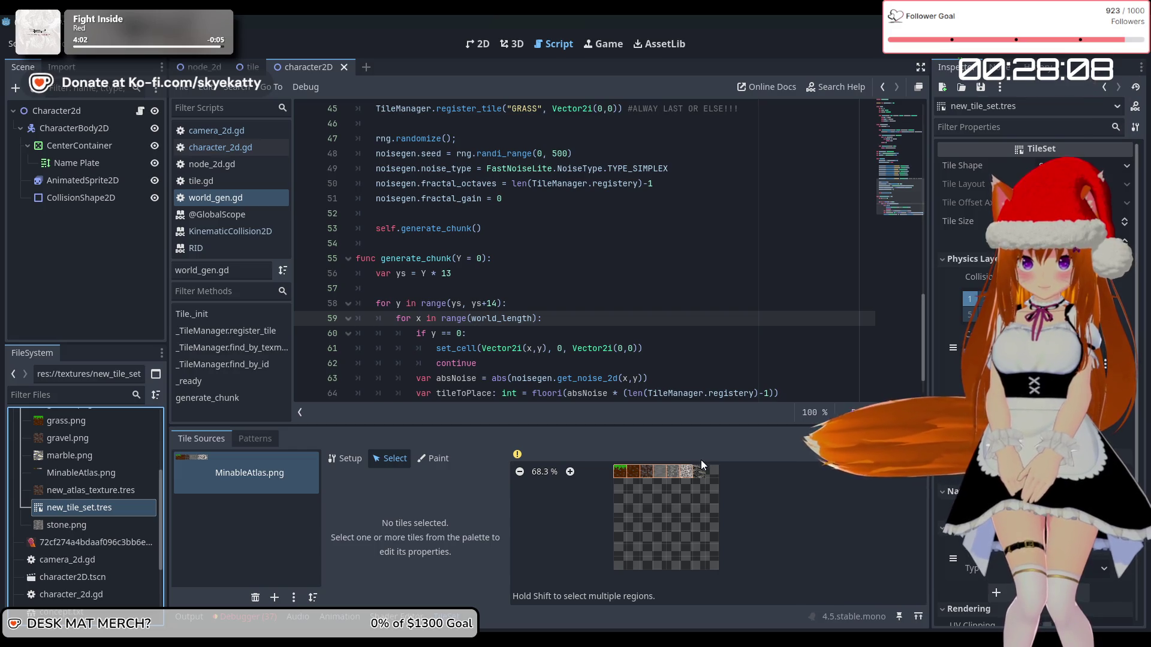
{"action": "scroll", "coordinate": [713, 480], "scroll_direction": "up", "scroll_amount": 6}
{"action": "scroll", "coordinate": [713, 552], "scroll_direction": "up", "scroll_amount": 4}
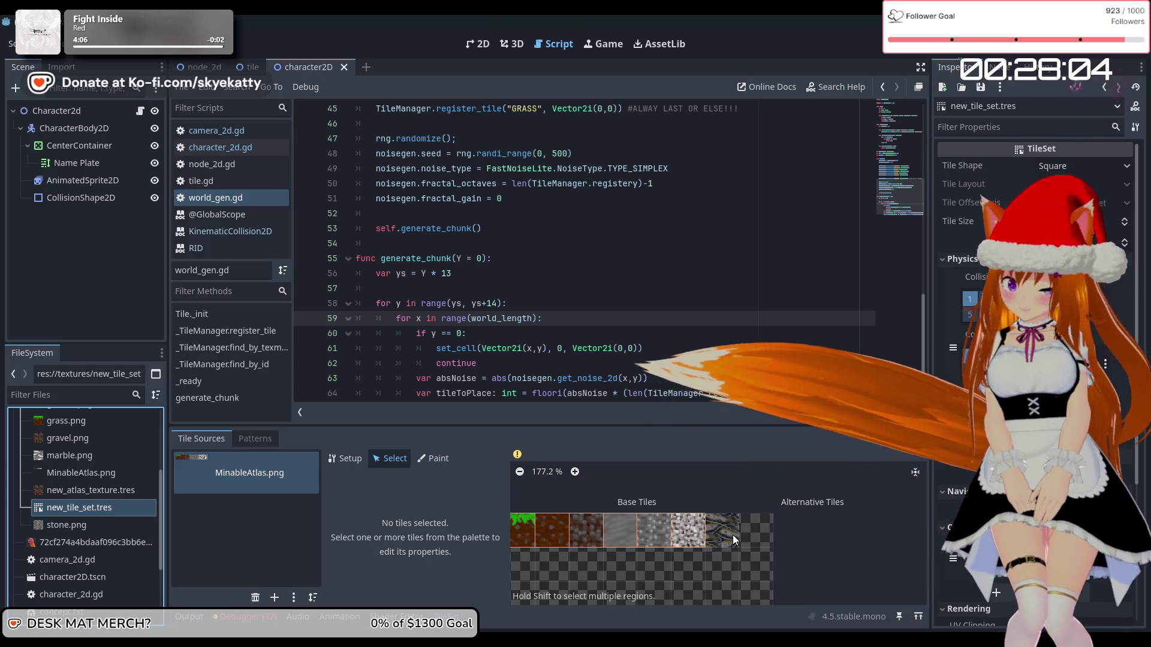
{"action": "left_click", "coordinate": [363, 457]}
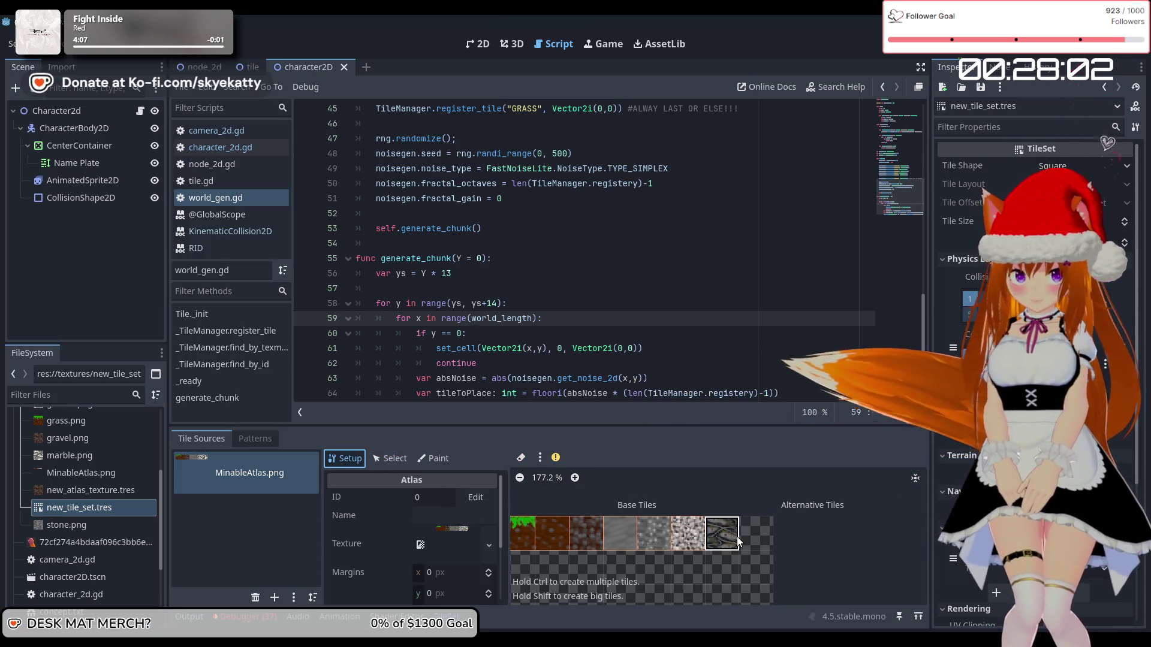
{"action": "left_click_drag", "start_coordinate": [796, 561], "coordinate": [855, 514]}
{"action": "scroll", "coordinate": [652, 545], "scroll_direction": "down", "scroll_amount": 3}
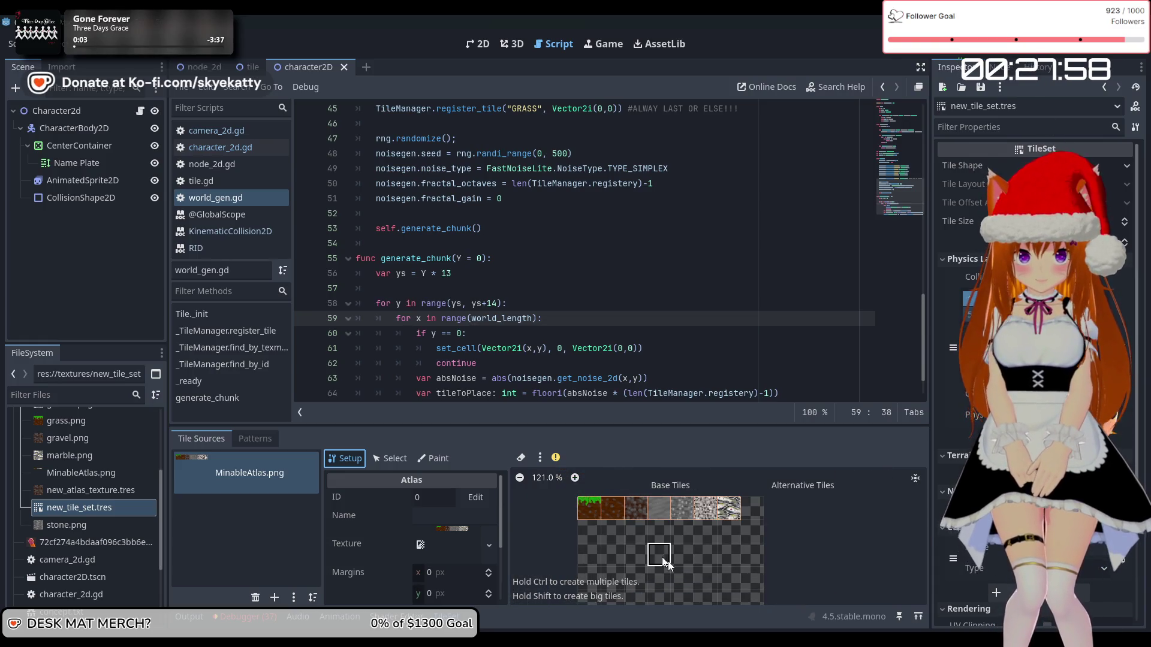
{"action": "scroll", "coordinate": [357, 546], "scroll_direction": "down", "scroll_amount": 3}
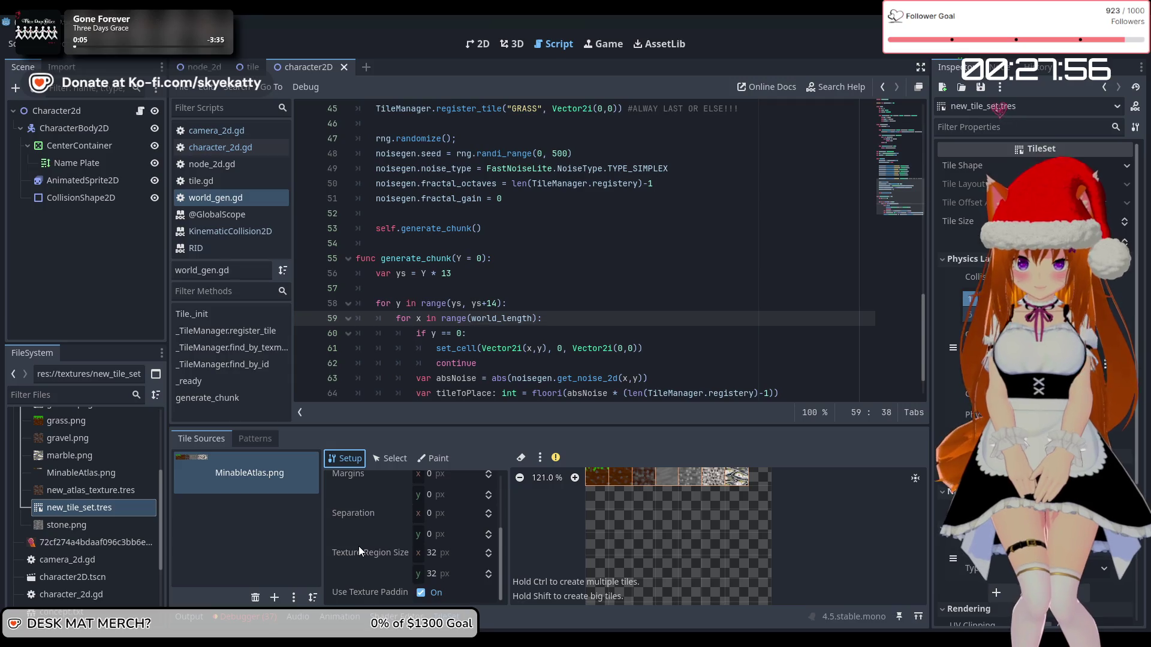
{"action": "left_click", "coordinate": [391, 458]}
{"action": "left_click", "coordinate": [441, 462]}
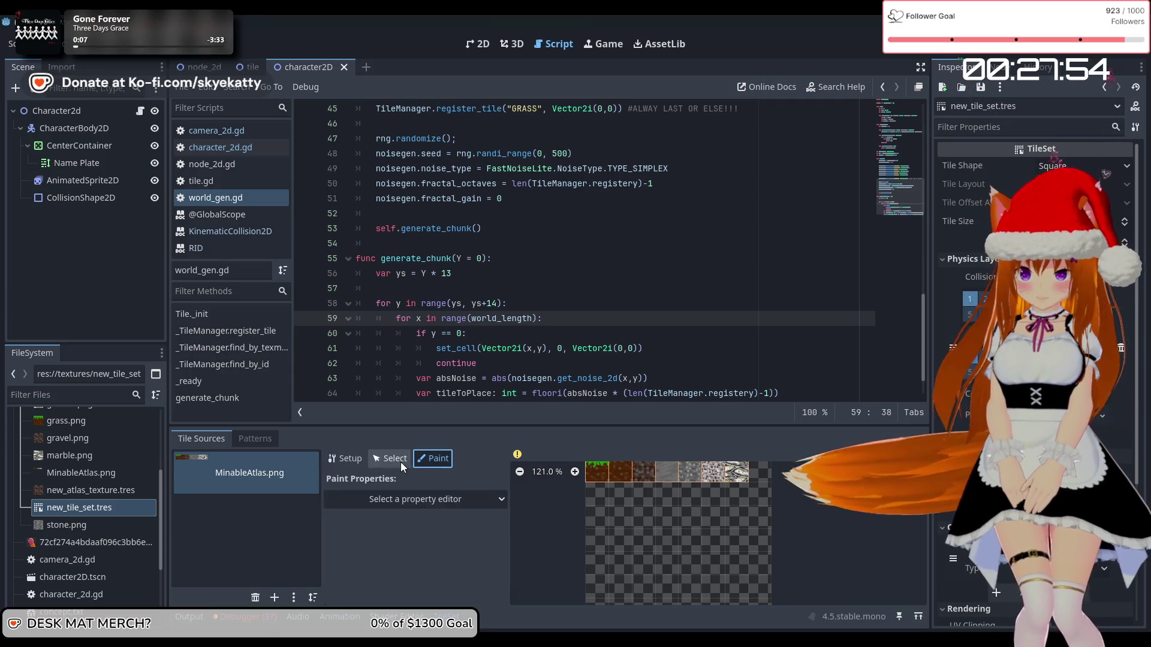
{"action": "left_click", "coordinate": [379, 463]}
{"action": "left_click", "coordinate": [347, 462]}
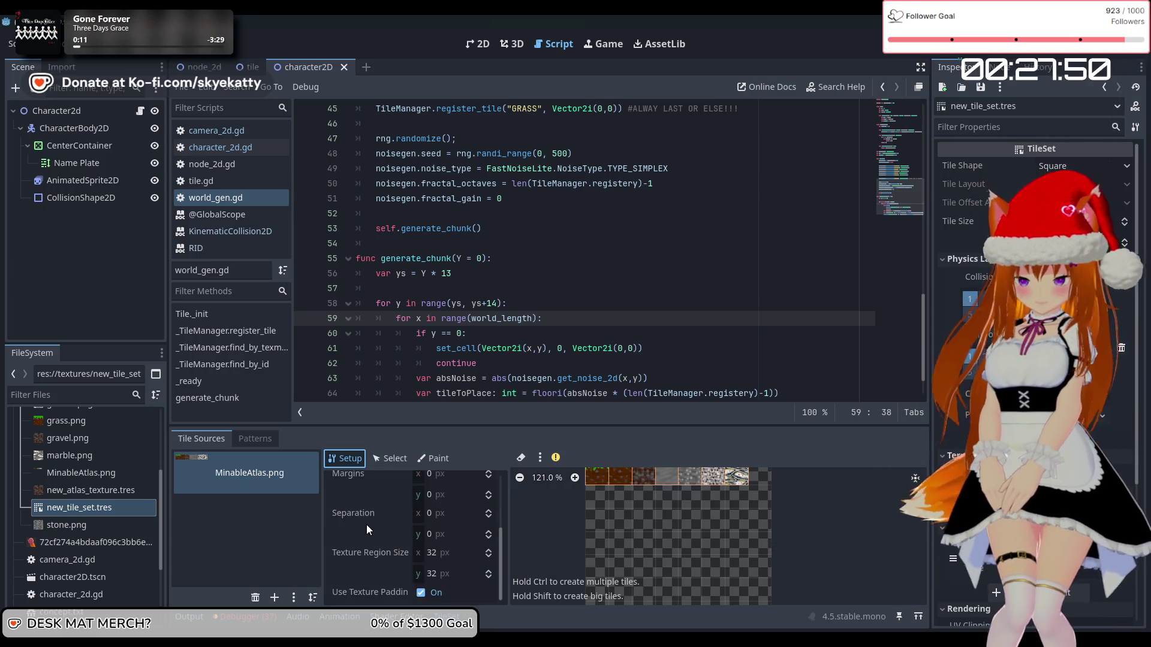
- In Select mode, pick the last atlas tile (6,0) and scroll through its properties
{"action": "left_click", "coordinate": [435, 458]}
{"action": "left_click", "coordinate": [374, 459]}
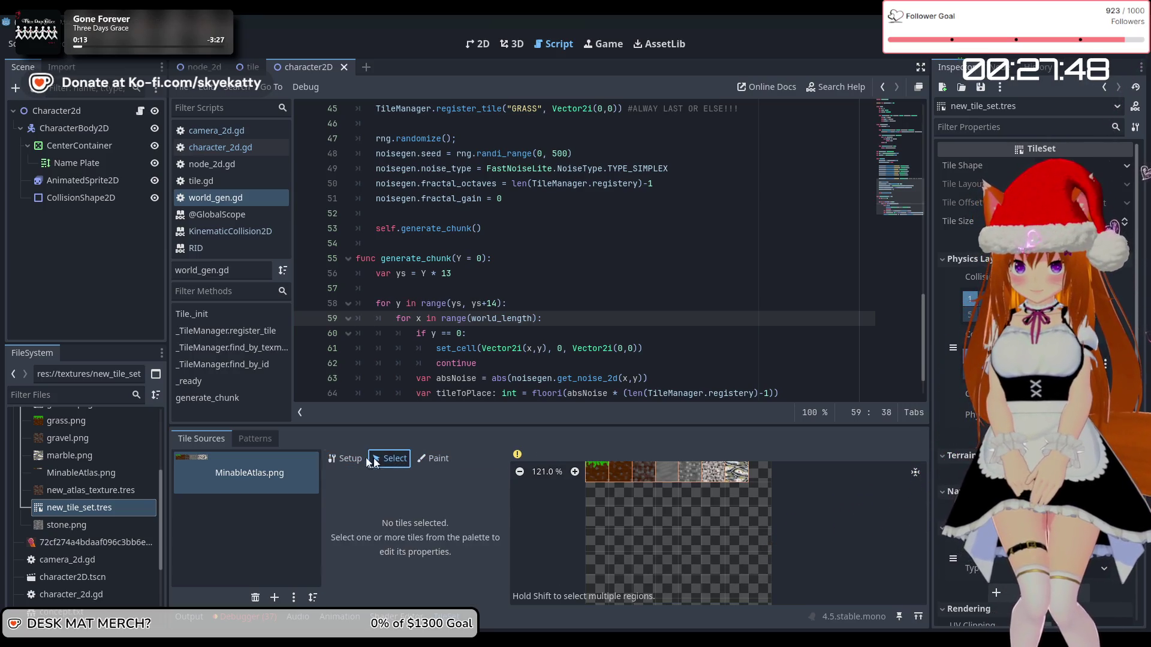
{"action": "left_click", "coordinate": [362, 459]}
{"action": "scroll", "coordinate": [382, 539], "scroll_direction": "up", "scroll_amount": 2}
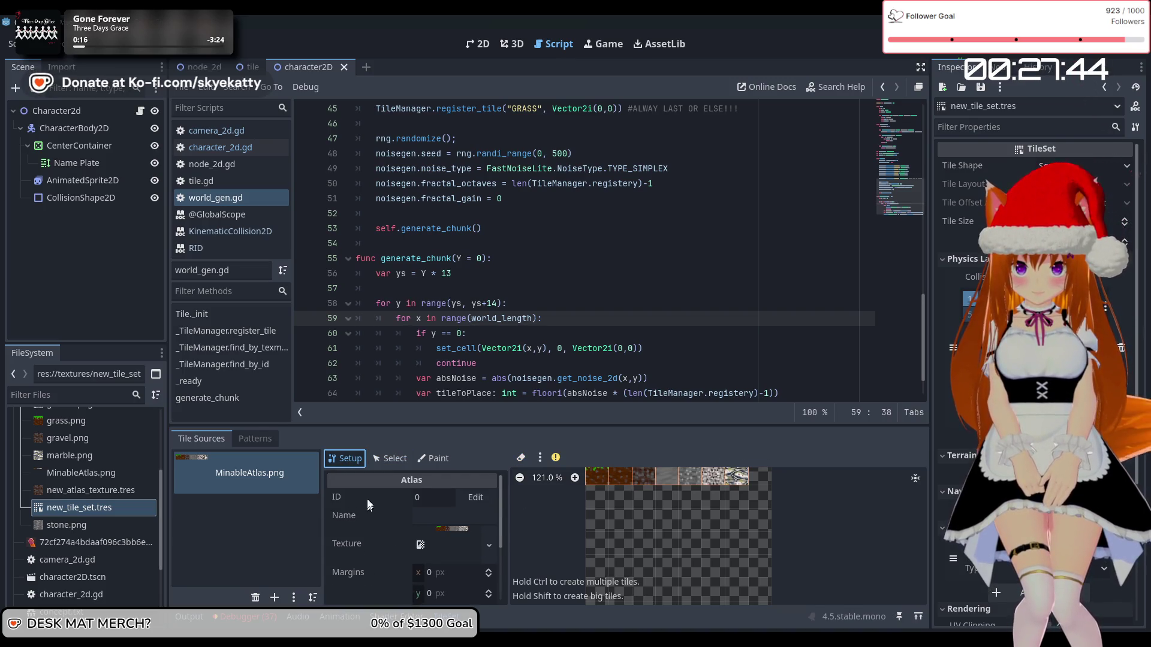
{"action": "left_click", "coordinate": [390, 460]}
{"action": "left_click", "coordinate": [742, 477]}
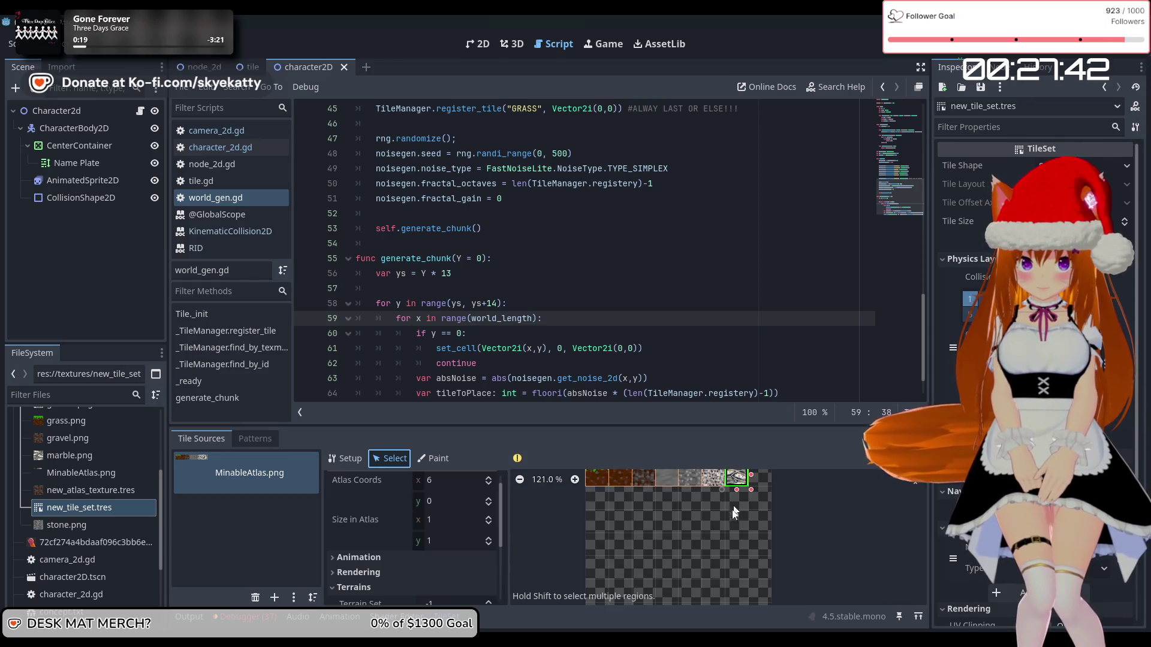
{"action": "scroll", "coordinate": [370, 526], "scroll_direction": "down", "scroll_amount": 5}
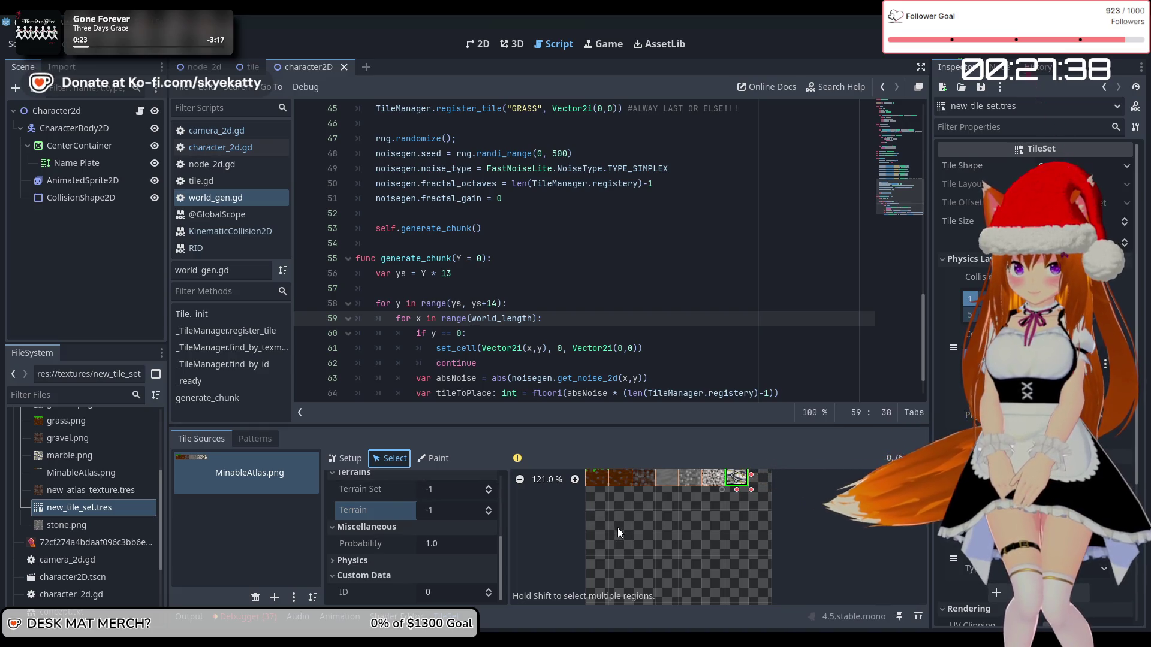
{"action": "left_click_drag", "start_coordinate": [617, 528], "coordinate": [620, 529]}
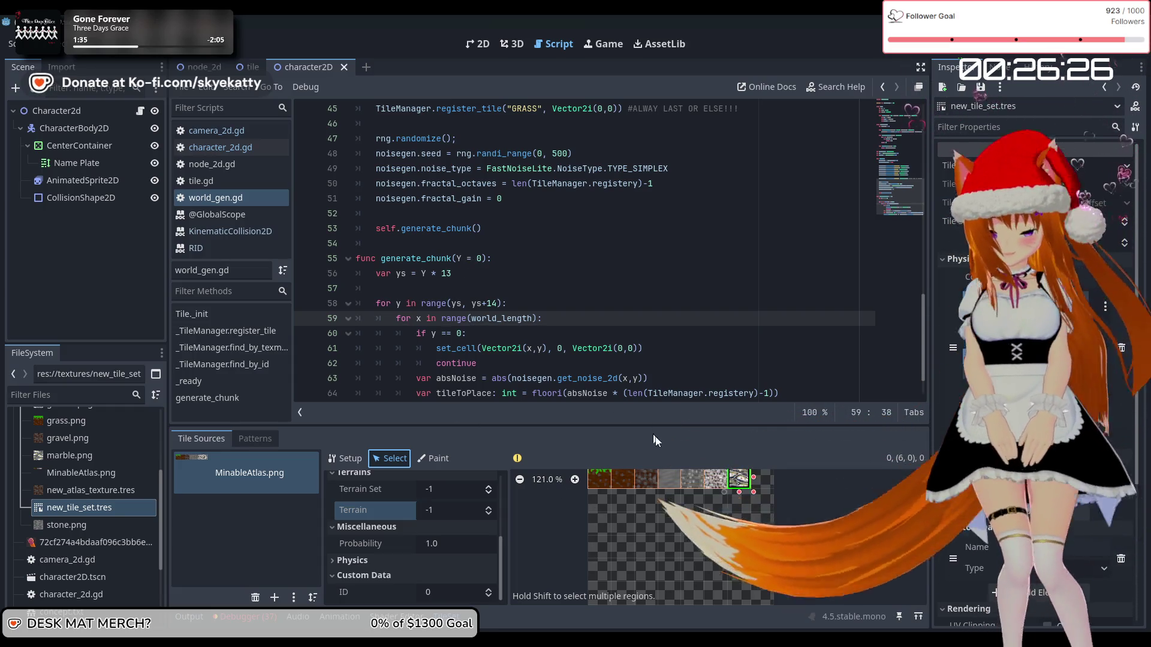
{"action": "left_click_drag", "start_coordinate": [655, 426], "coordinate": [656, 420]}
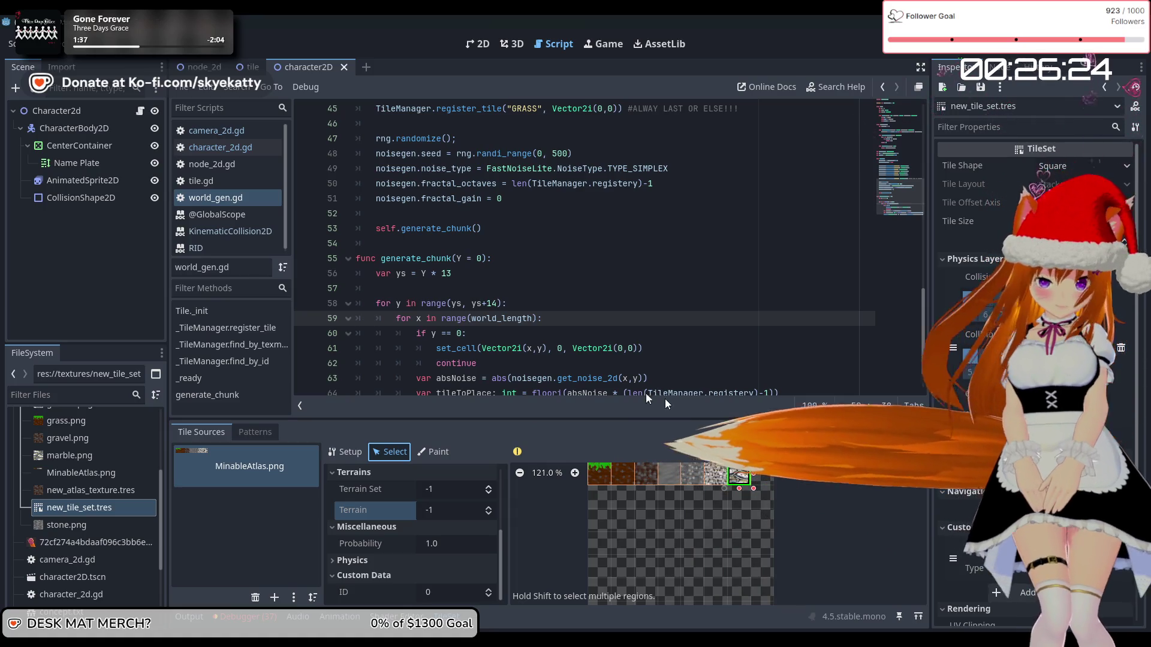
- Run the project, spawn the player, then stop the game
{"action": "key", "text": "F5"}
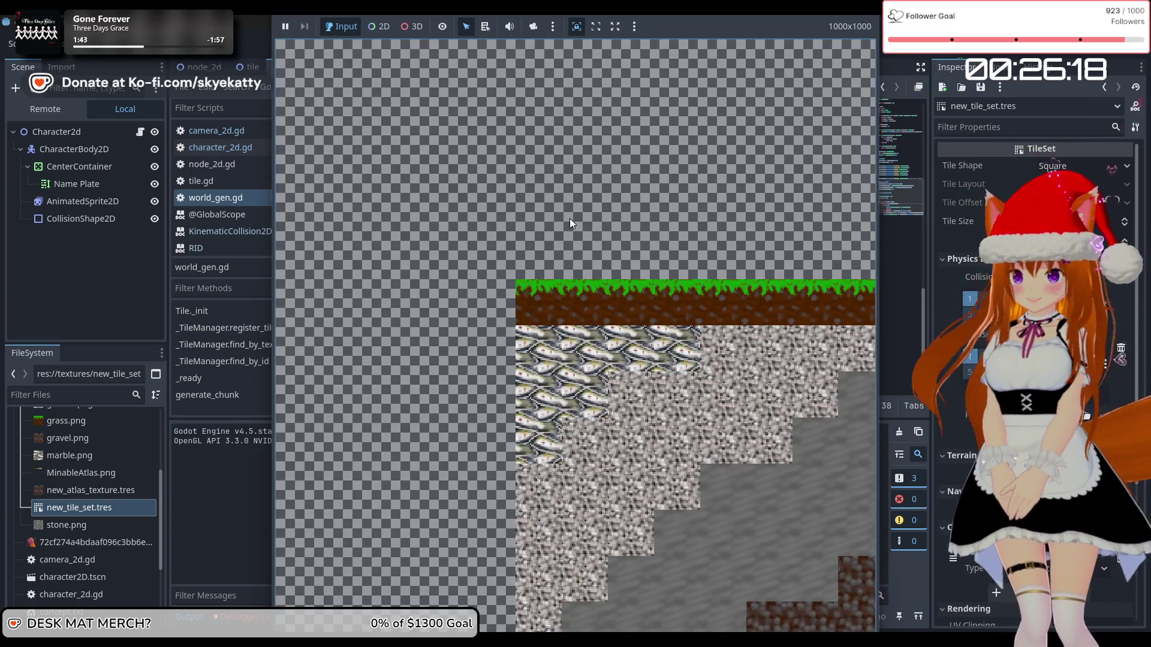
{"action": "key", "text": "Right"}
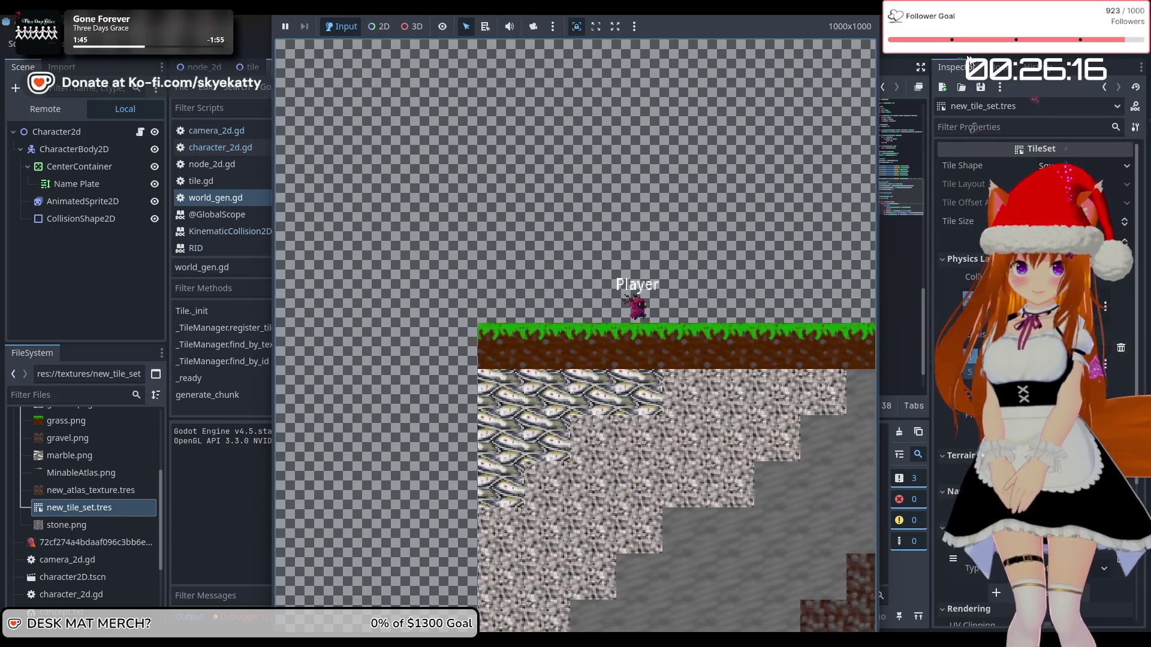
{"action": "key", "text": "F8"}
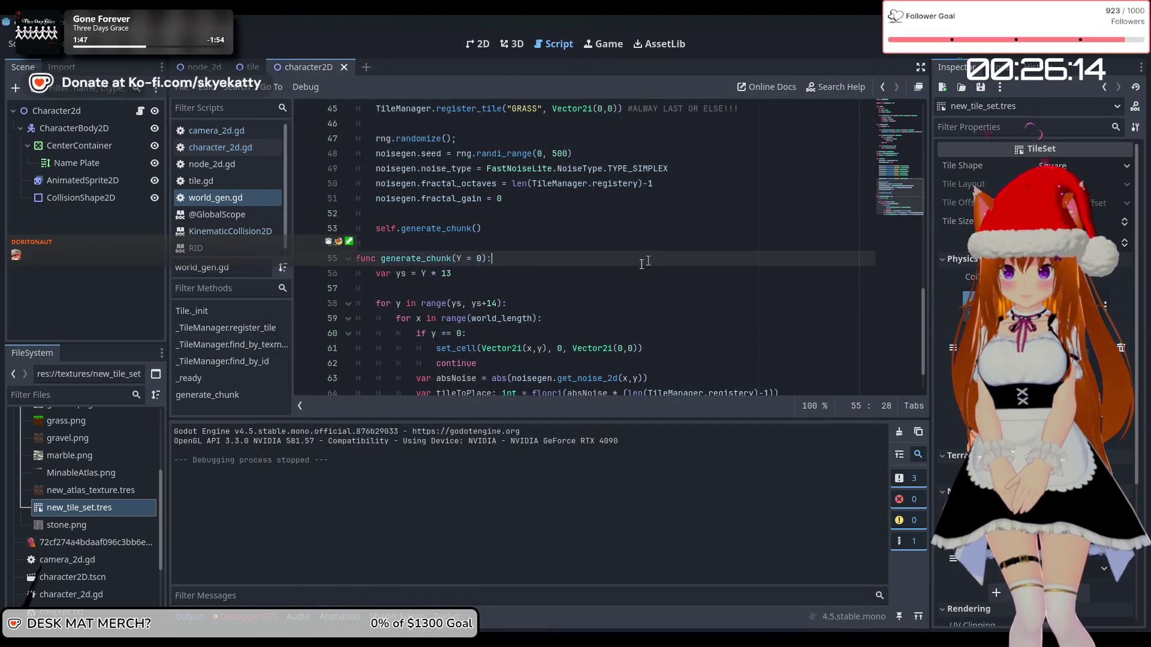
- Delete the collision_enabled = true line from world_gen.gd's _ready function
{"action": "left_click", "coordinate": [539, 287]}
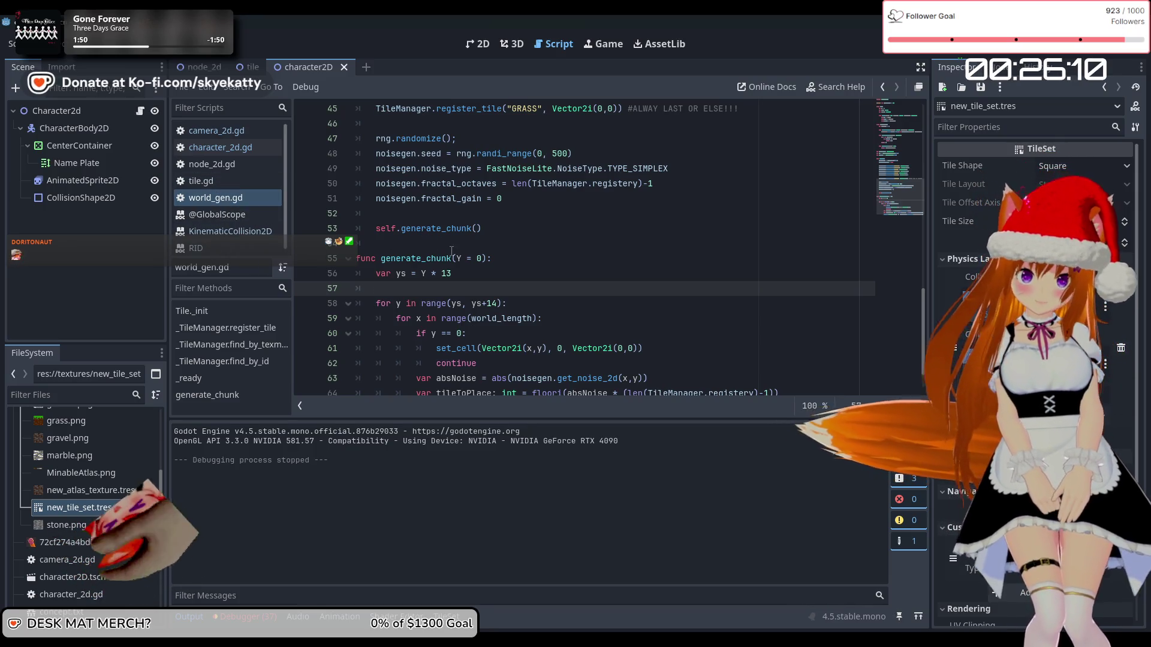
{"action": "scroll", "coordinate": [456, 252], "scroll_direction": "up", "scroll_amount": 3}
{"action": "scroll", "coordinate": [456, 251], "scroll_direction": "down", "scroll_amount": 3}
{"action": "scroll", "coordinate": [456, 252], "scroll_direction": "down", "scroll_amount": 1}
{"action": "scroll", "coordinate": [438, 240], "scroll_direction": "up", "scroll_amount": 5}
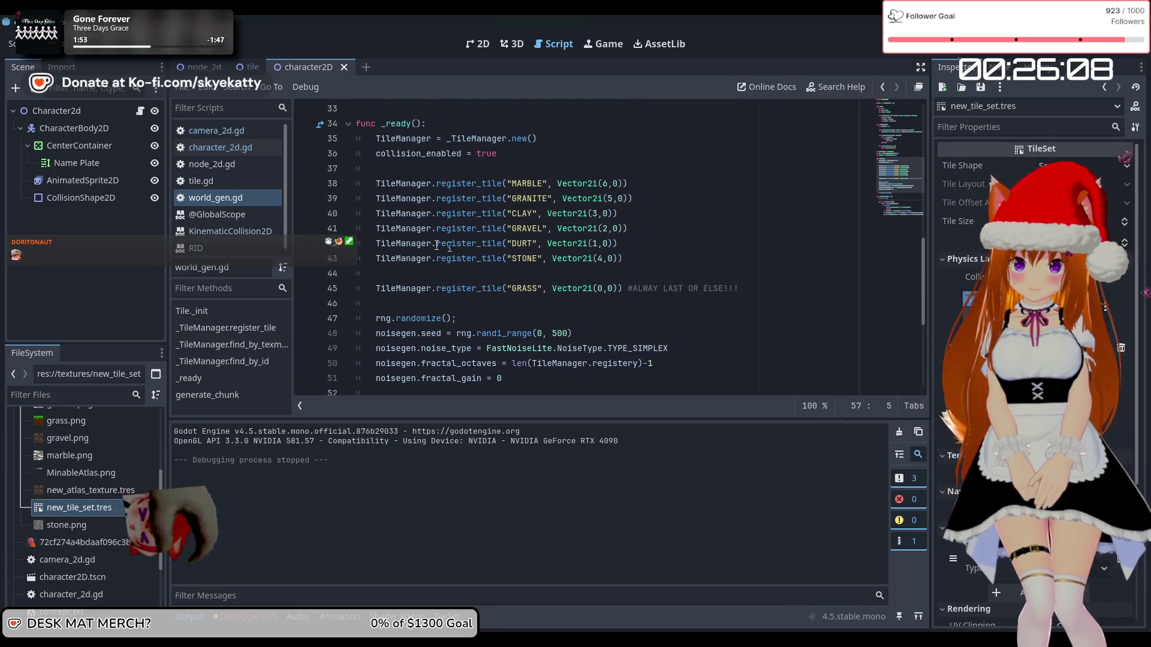
{"action": "scroll", "coordinate": [413, 225], "scroll_direction": "up", "scroll_amount": 3}
{"action": "left_click_drag", "start_coordinate": [497, 288], "coordinate": [305, 289]}
{"action": "key", "text": "BackSpace"}
{"action": "key", "text": "BackSpace"}
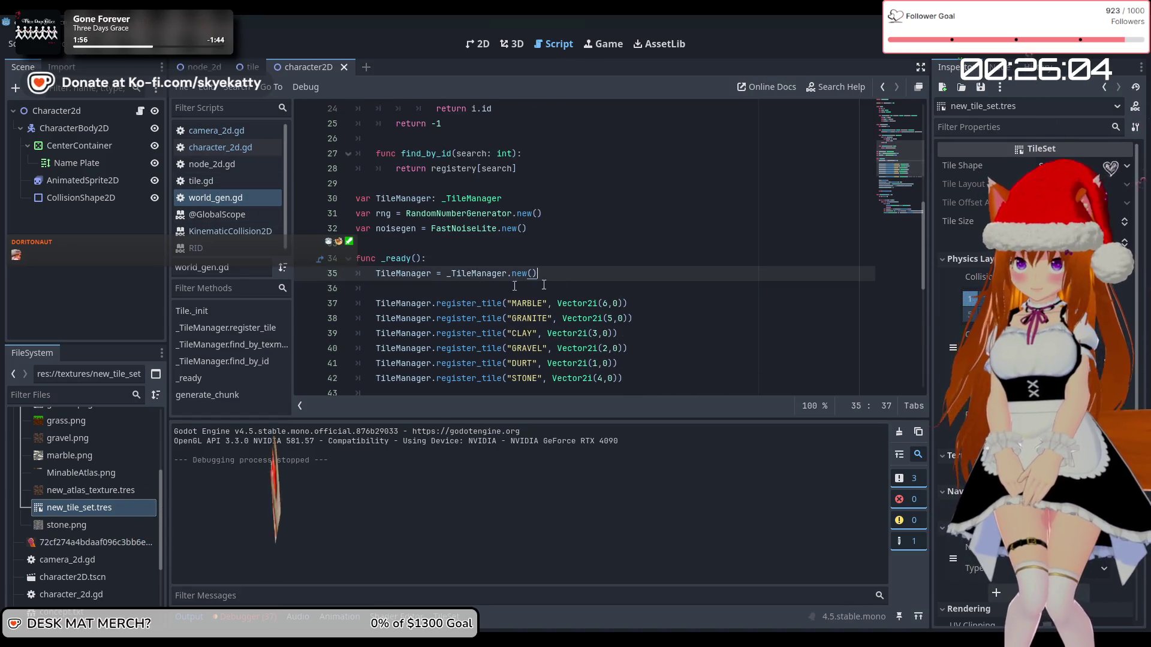
- Rerun the game, spawn a player to test tile collisions, and stop it
{"action": "key", "text": "F5"}
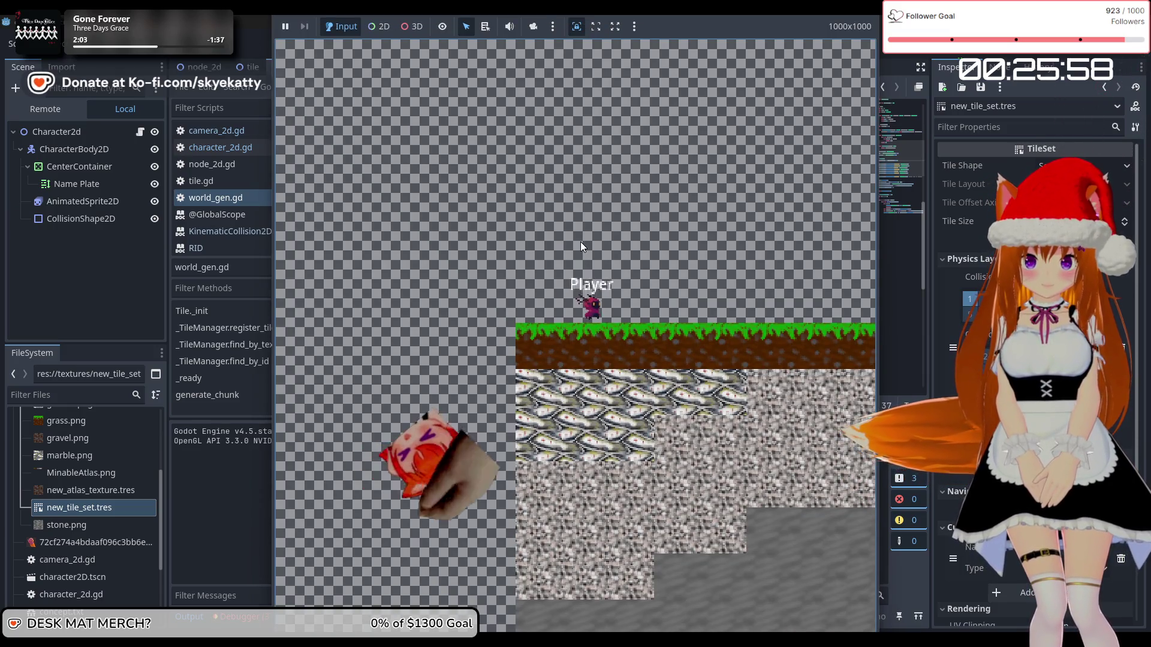
{"action": "key", "text": "Right"}
{"action": "key", "text": "F8"}
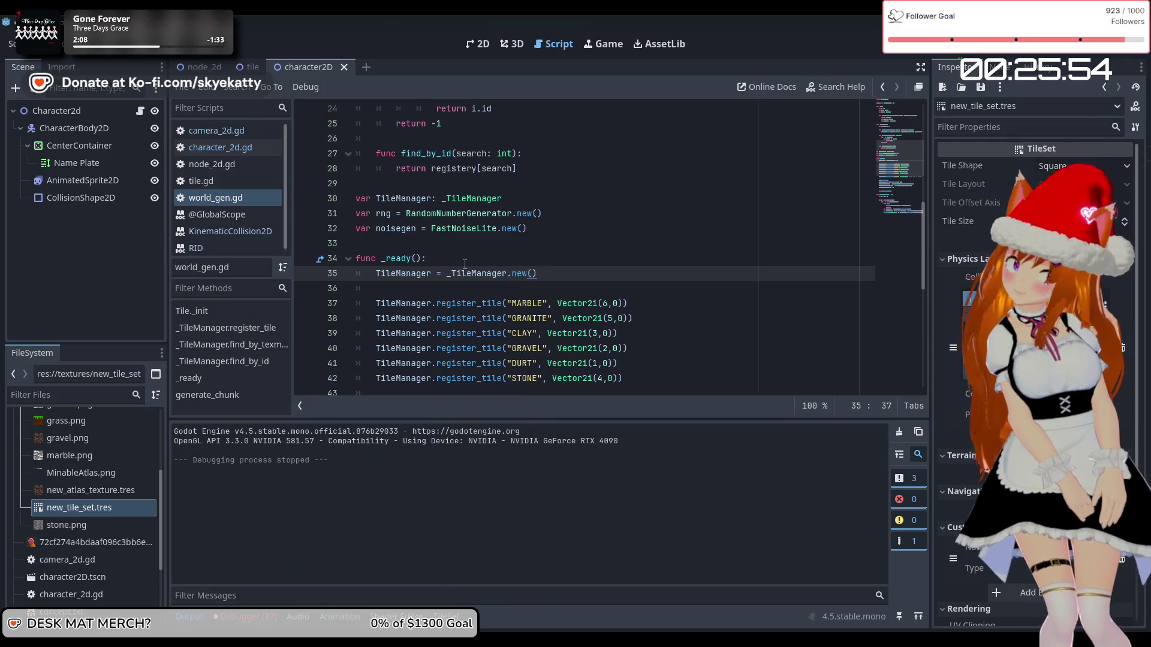
- Step through KinematicCollision2D, tile.gd, world_gen.gd and node_2d.gd before settling on character_2d.gd
{"action": "left_click", "coordinate": [216, 199]}
{"action": "left_click", "coordinate": [236, 232]}
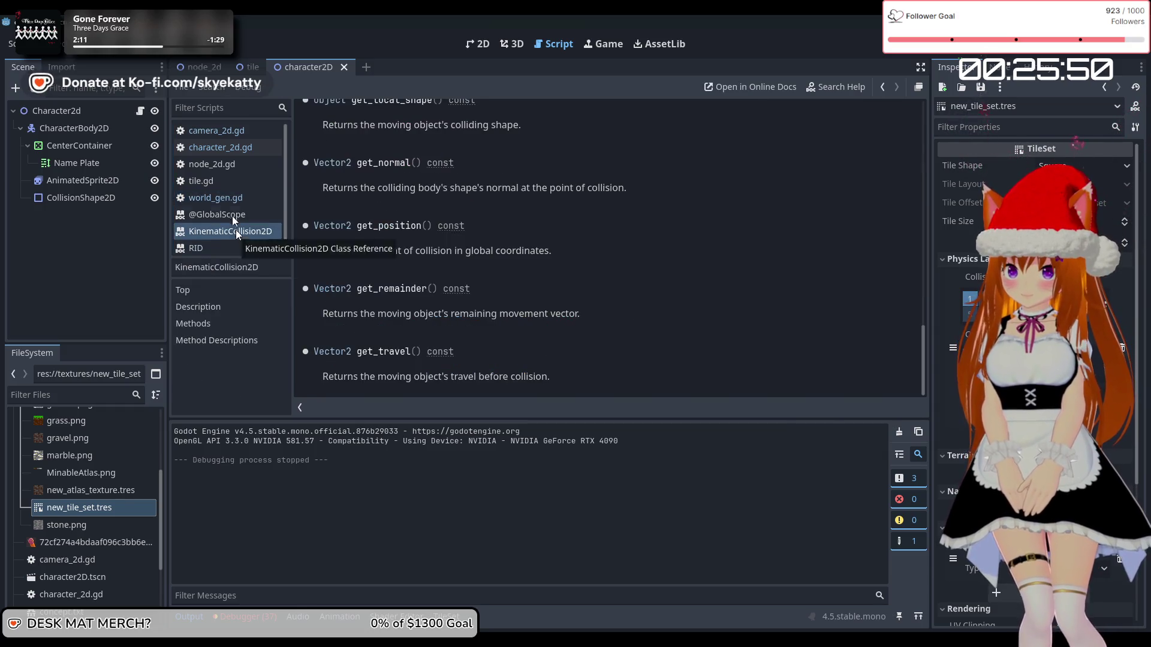
{"action": "left_click", "coordinate": [229, 182]}
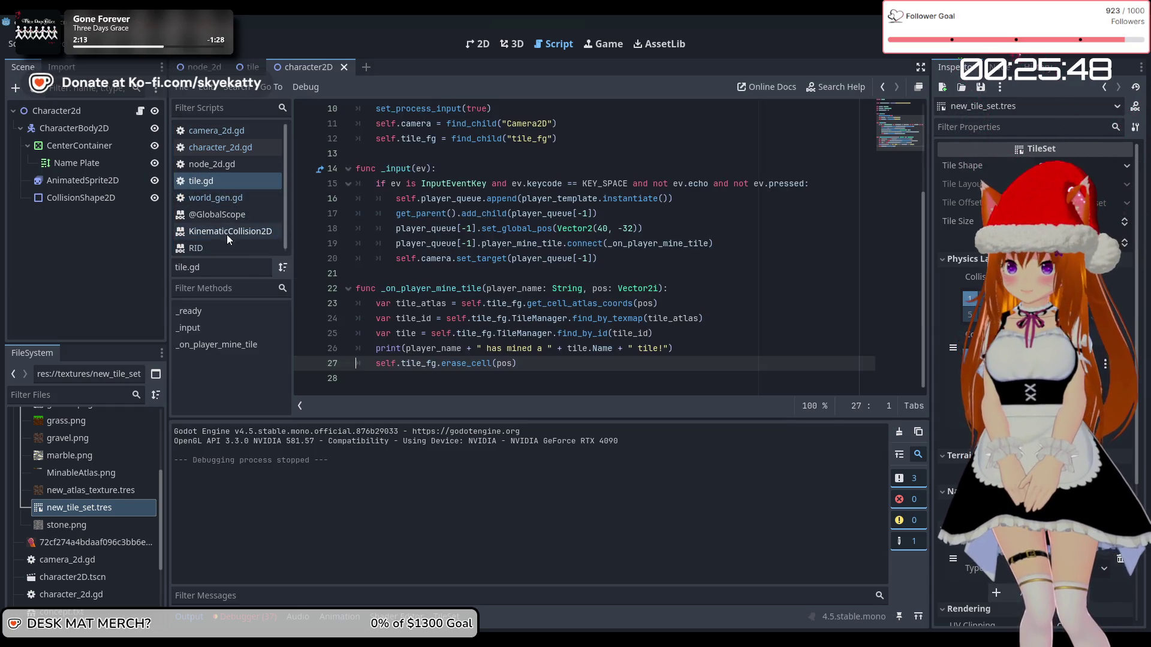
{"action": "left_click", "coordinate": [226, 202]}
{"action": "left_click", "coordinate": [228, 165]}
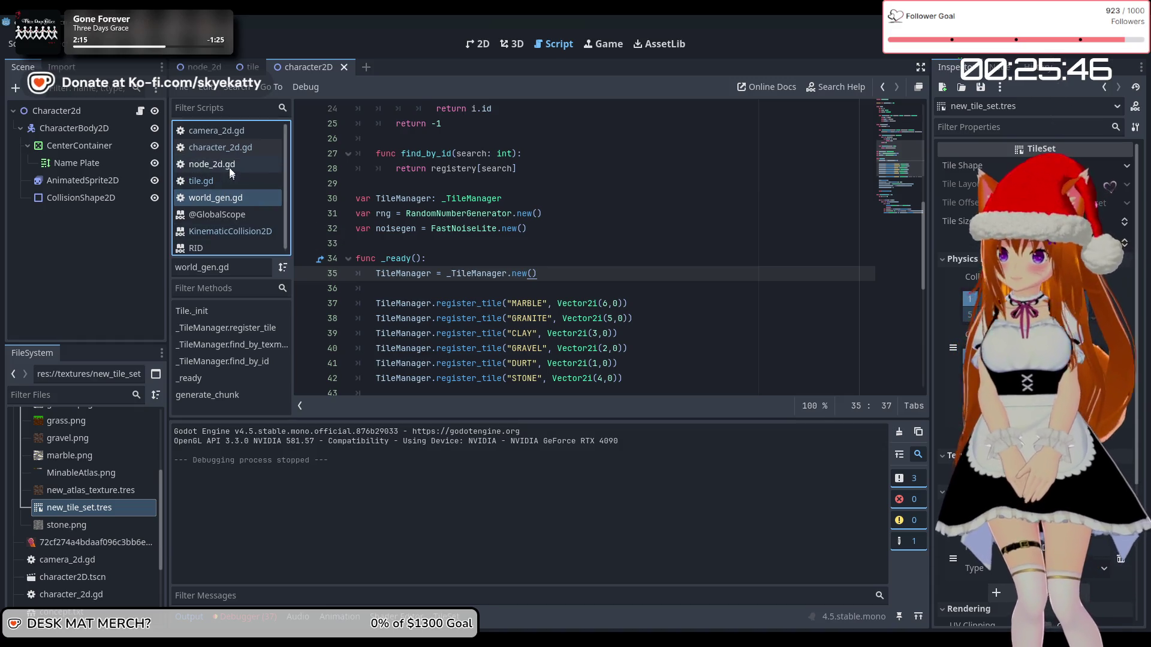
{"action": "left_click", "coordinate": [235, 150]}
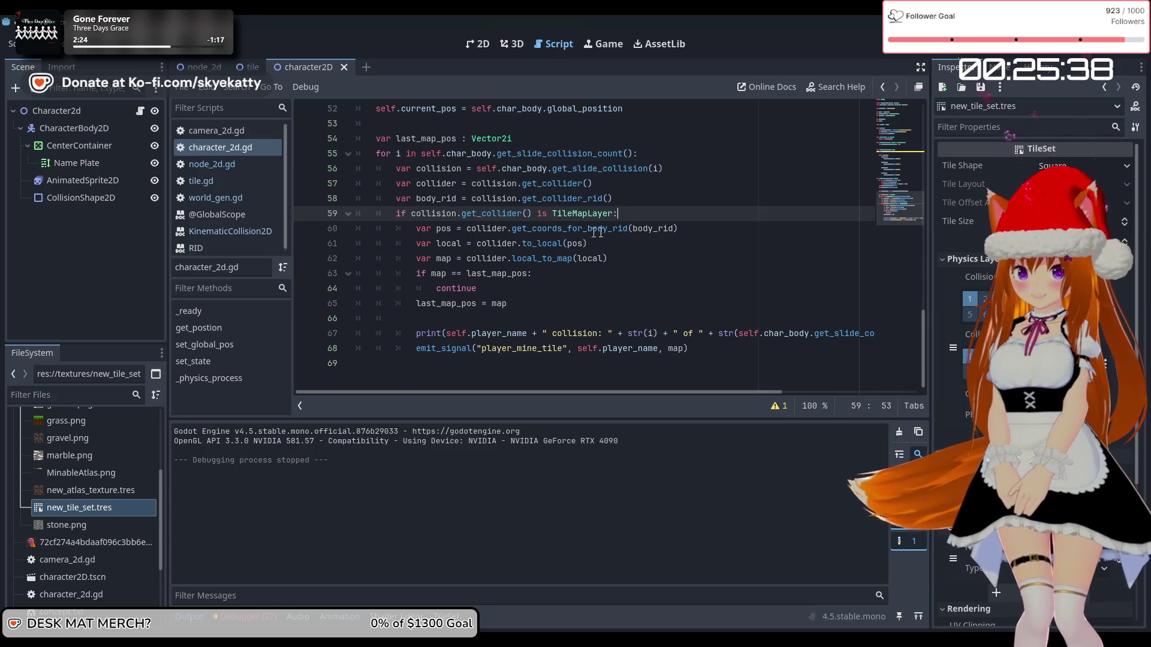
- Toggle the Output and Debugger panels, leaving the bottom panel collapsed
{"action": "mouse_move", "coordinate": [696, 230]}
{"action": "left_mouse_down"}
{"action": "mouse_move", "coordinate": [512, 231]}
{"action": "mouse_move", "coordinate": [728, 233]}
{"action": "left_mouse_up"}
{"action": "left_click", "coordinate": [728, 233]}
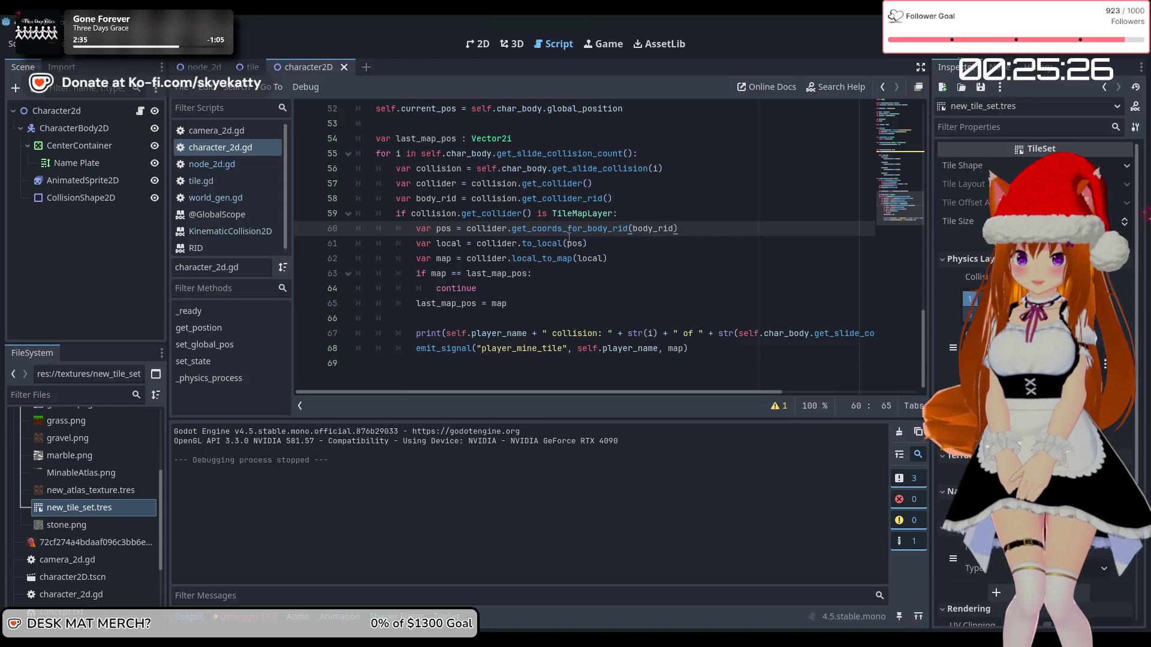
{"action": "left_click", "coordinate": [202, 618]}
{"action": "left_click", "coordinate": [201, 618]}
{"action": "left_click", "coordinate": [203, 618]}
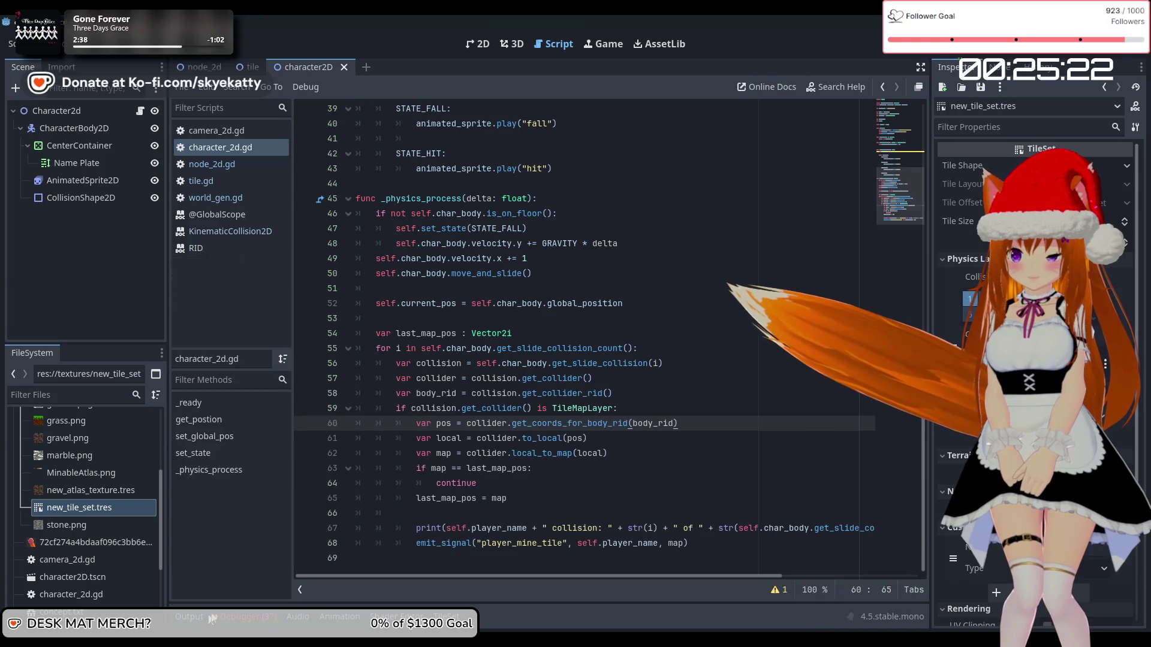
{"action": "left_click", "coordinate": [271, 615]}
{"action": "left_click", "coordinate": [240, 617]}
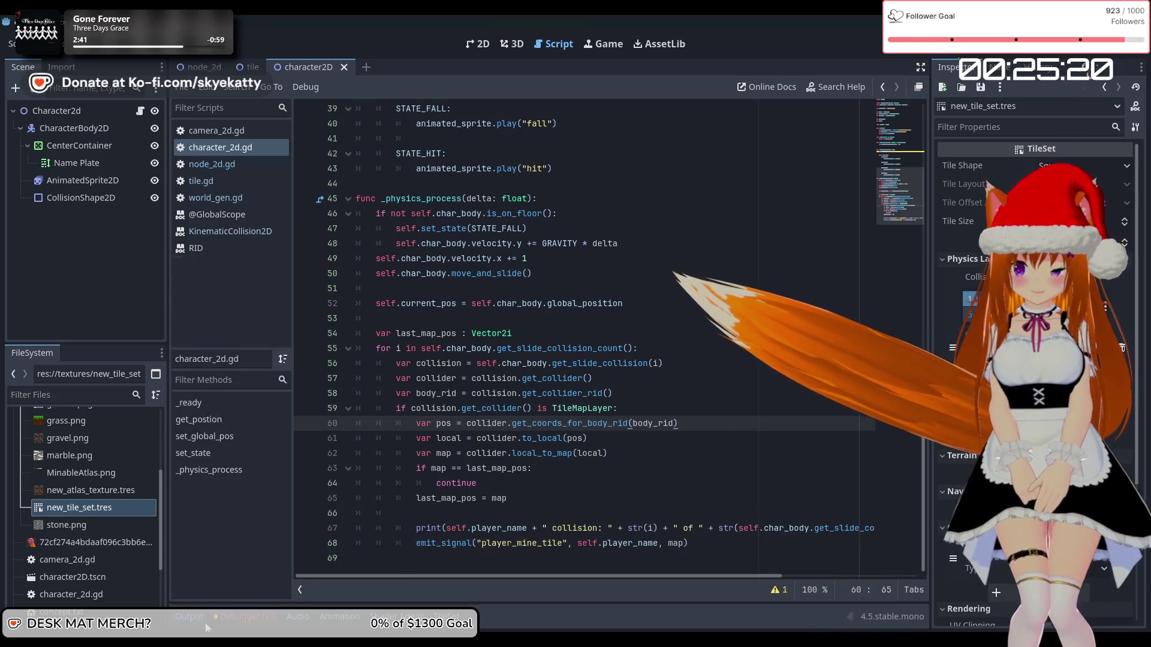
{"action": "left_click", "coordinate": [206, 626]}
{"action": "left_click", "coordinate": [206, 626]}
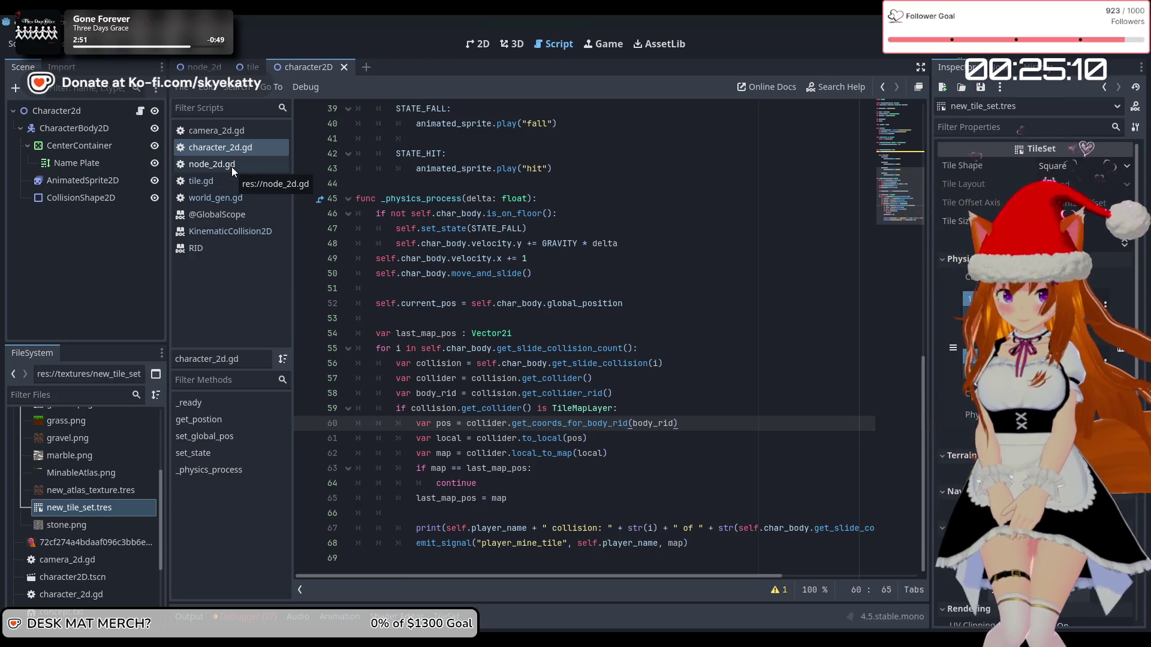
- Set a breakpoint on line 59's TileMapLayer check and run the project
{"action": "left_click", "coordinate": [213, 142]}
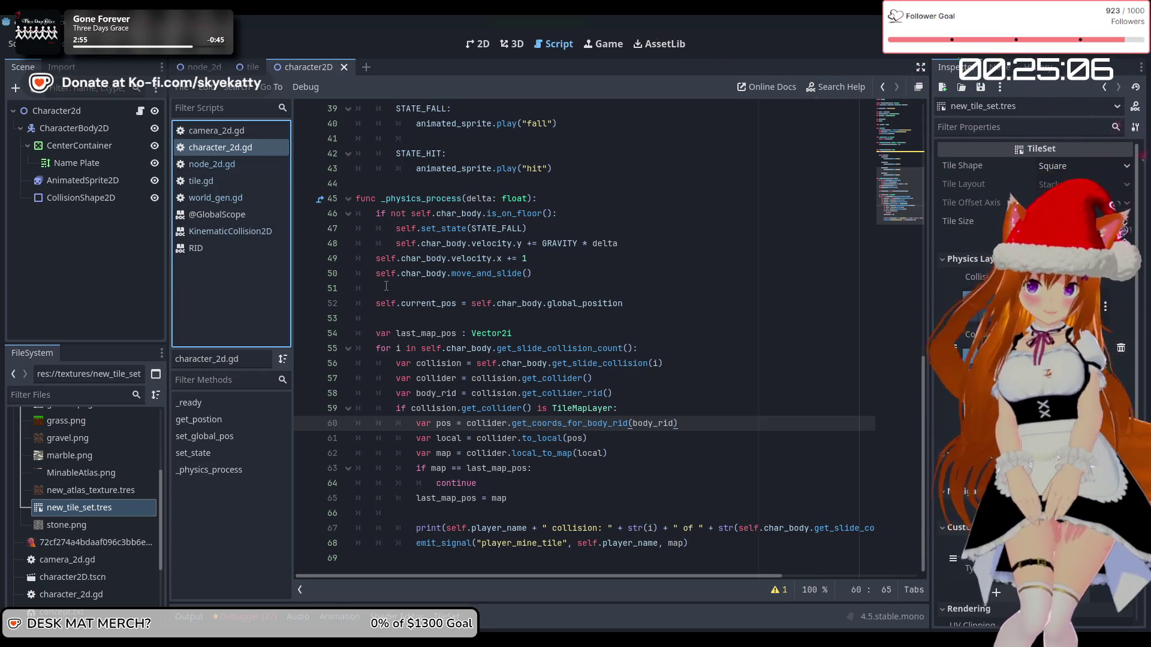
{"action": "left_click", "coordinate": [307, 409]}
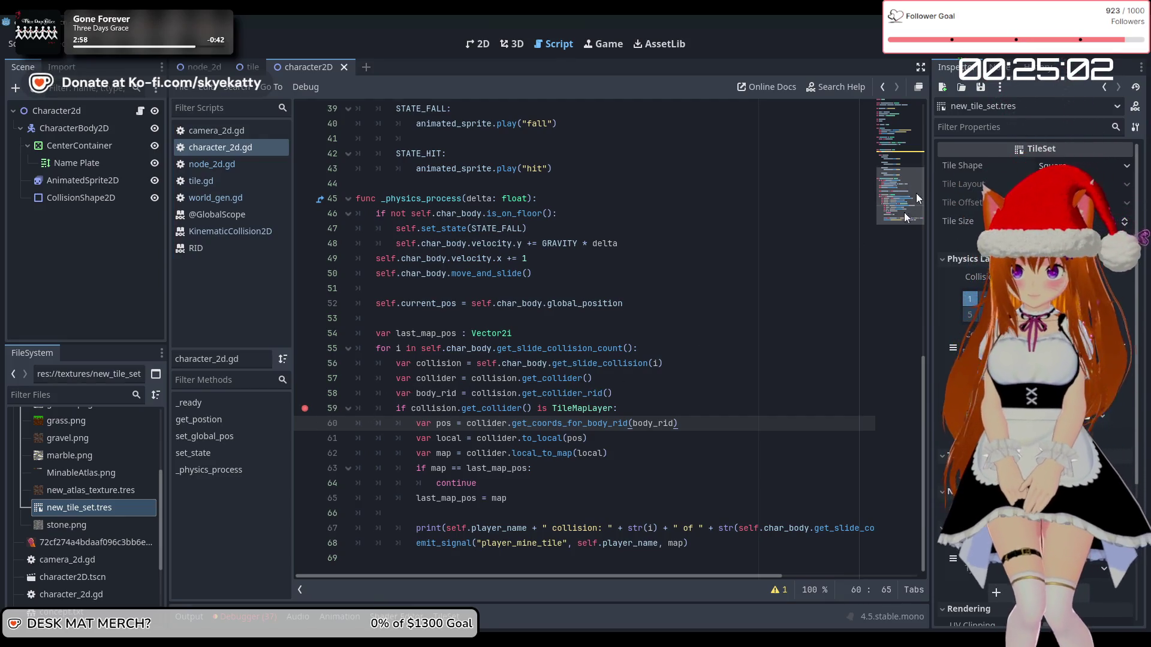
{"action": "key", "text": "F5"}
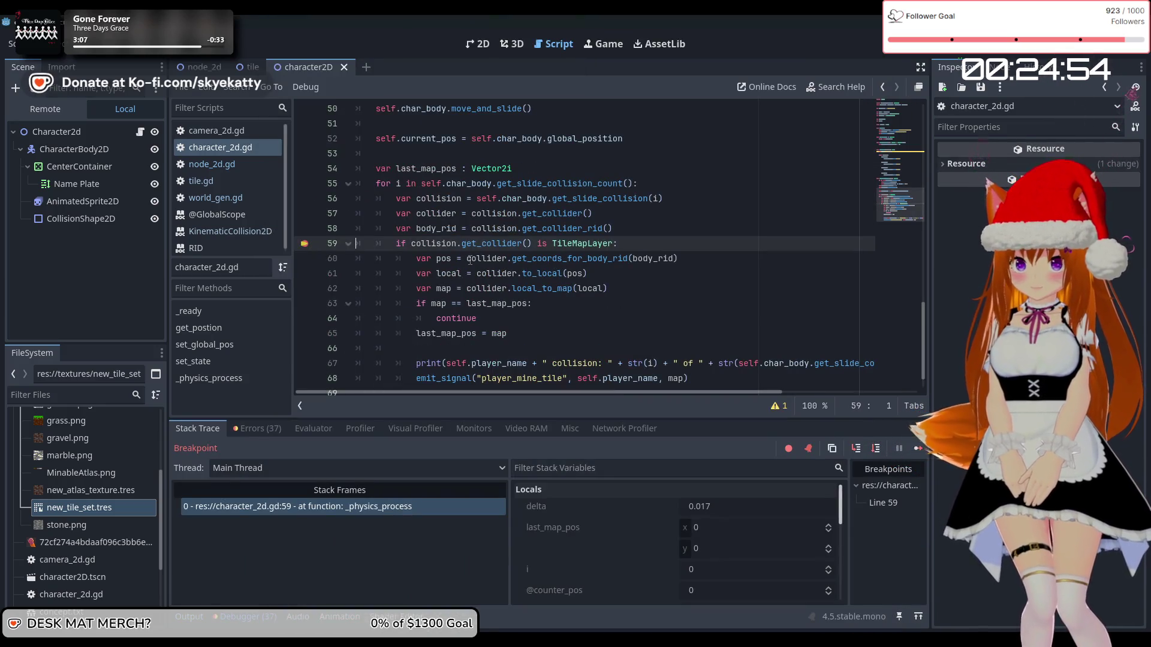
- Enlarge the debugger and inspect the collision variable and its collider object
{"action": "left_click", "coordinate": [250, 429]}
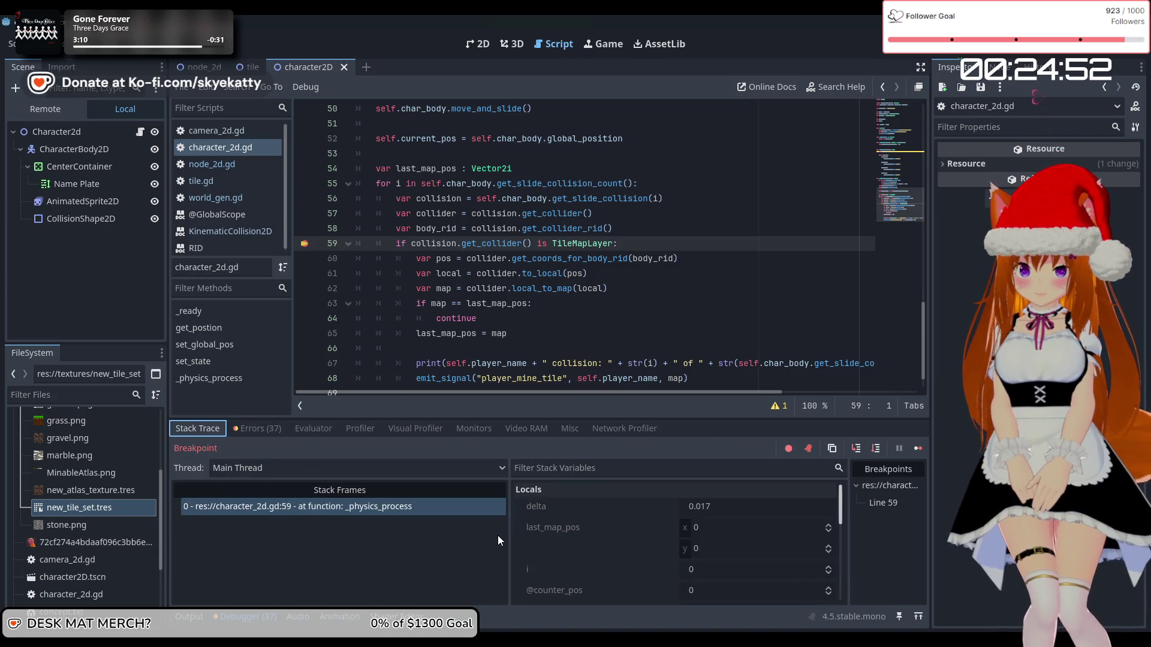
{"action": "left_click_drag", "start_coordinate": [624, 416], "coordinate": [627, 320]}
{"action": "left_click", "coordinate": [710, 530]}
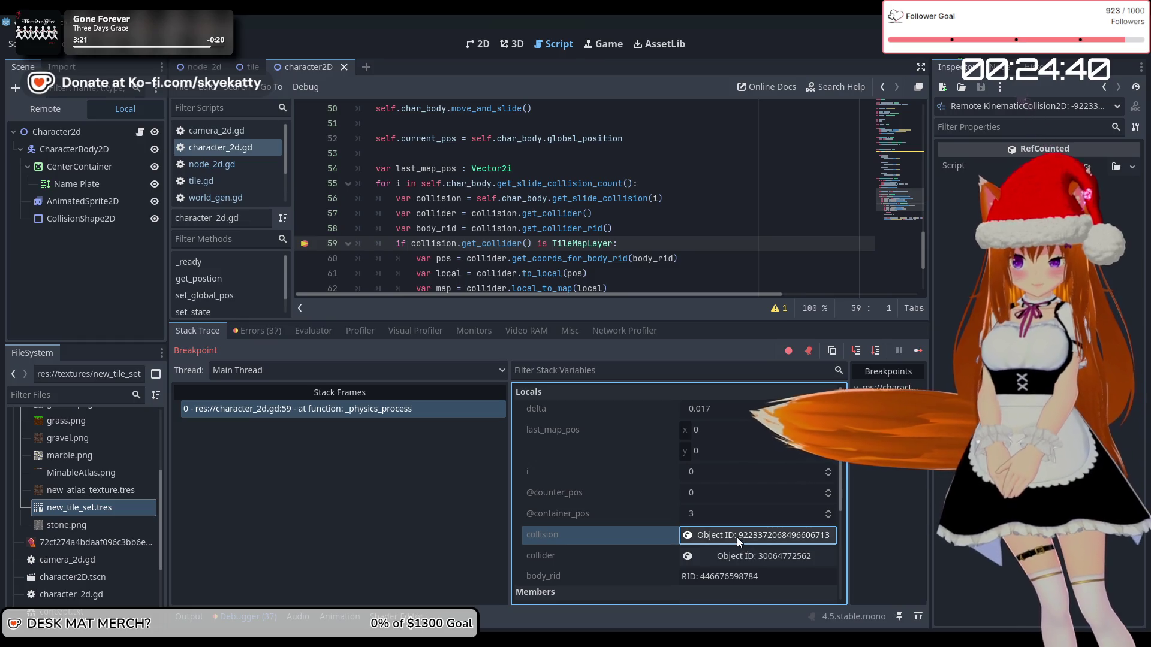
{"action": "left_click", "coordinate": [741, 563]}
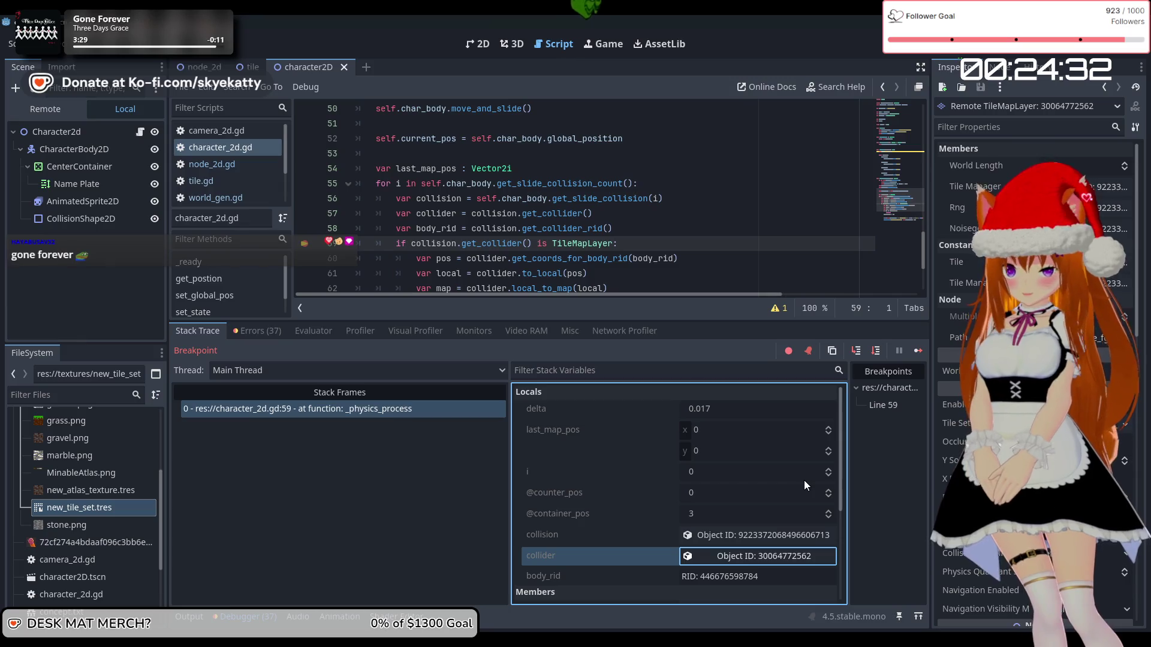
{"action": "scroll", "coordinate": [754, 488], "scroll_direction": "down", "scroll_amount": 5}
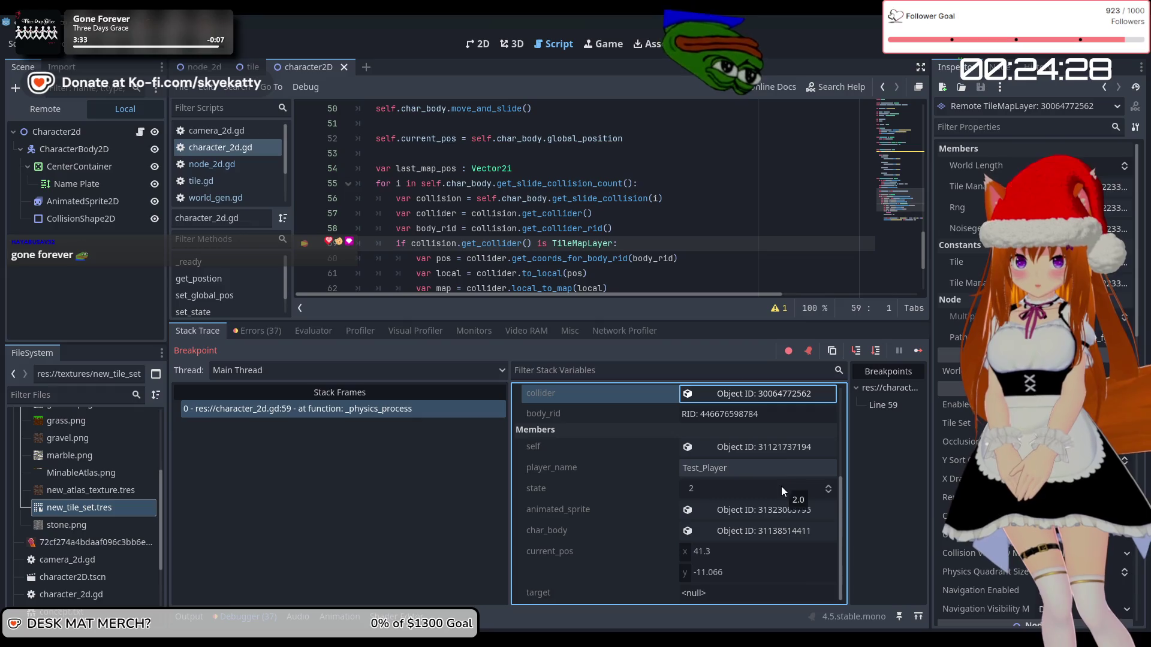
{"action": "scroll", "coordinate": [370, 254], "scroll_direction": "down", "scroll_amount": 2}
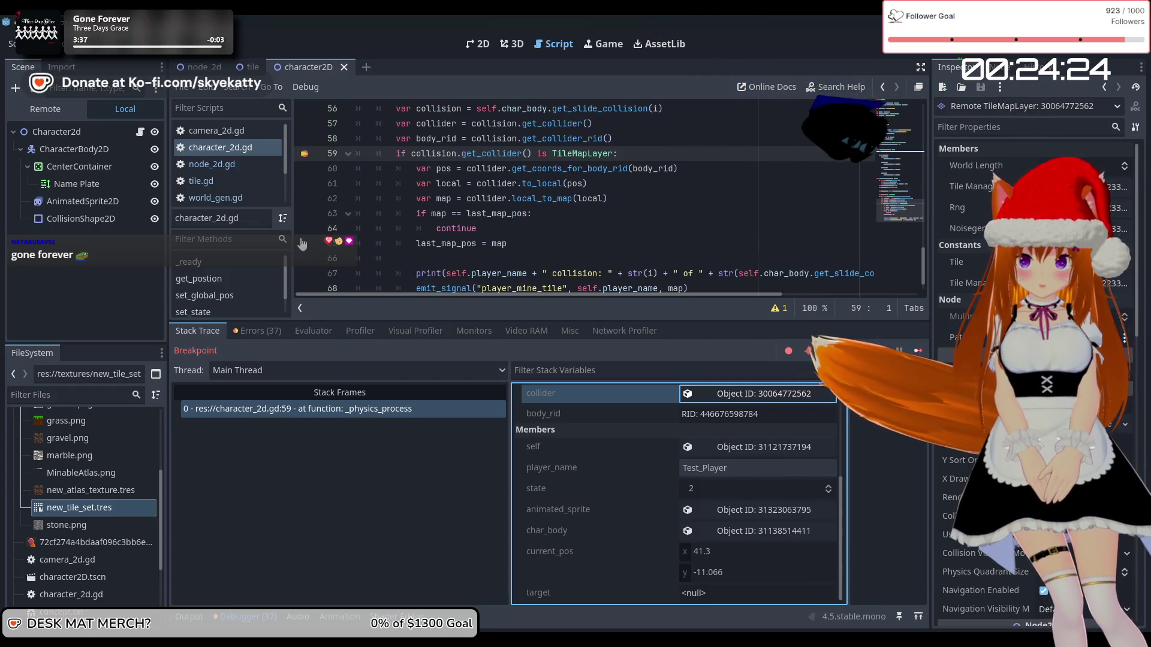
- Add a breakpoint on line 63 and continue execution to it
{"action": "left_click", "coordinate": [303, 214]}
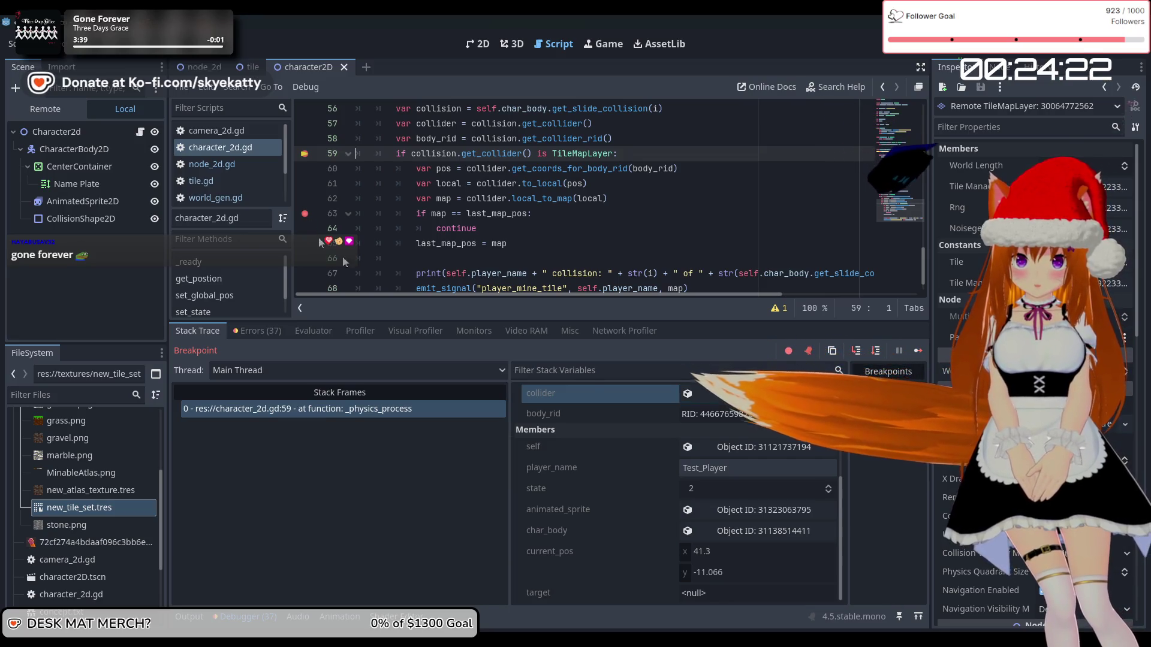
{"action": "key", "text": "F12"}
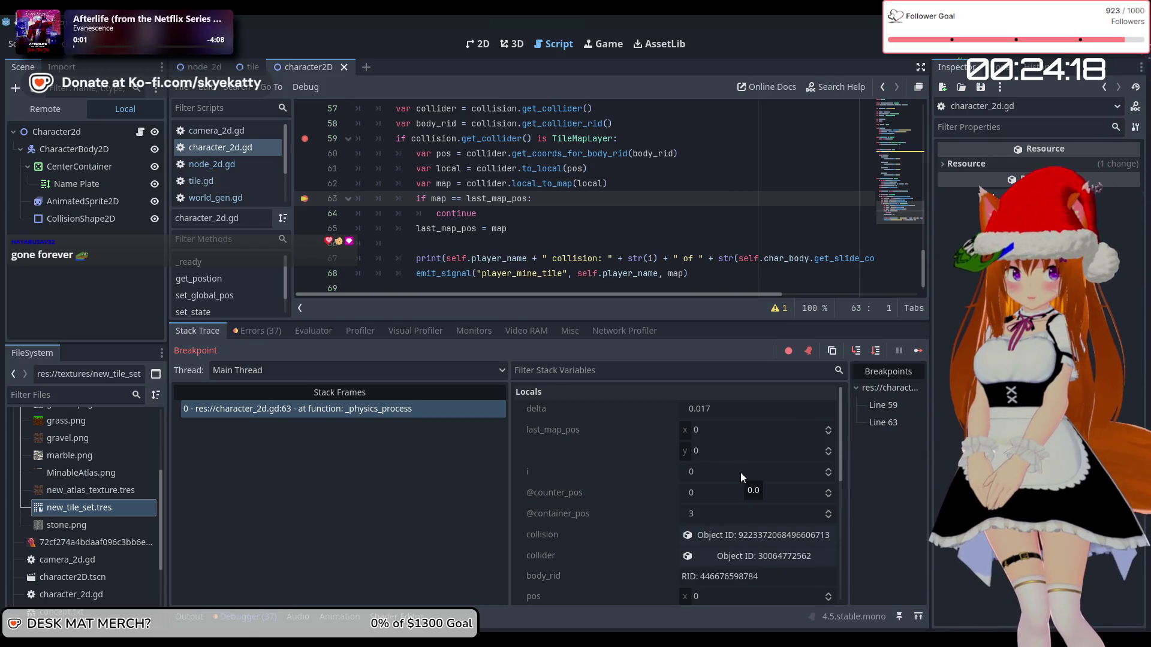
{"action": "scroll", "coordinate": [739, 494], "scroll_direction": "down", "scroll_amount": 2}
{"action": "scroll", "coordinate": [675, 492], "scroll_direction": "up", "scroll_amount": 2}
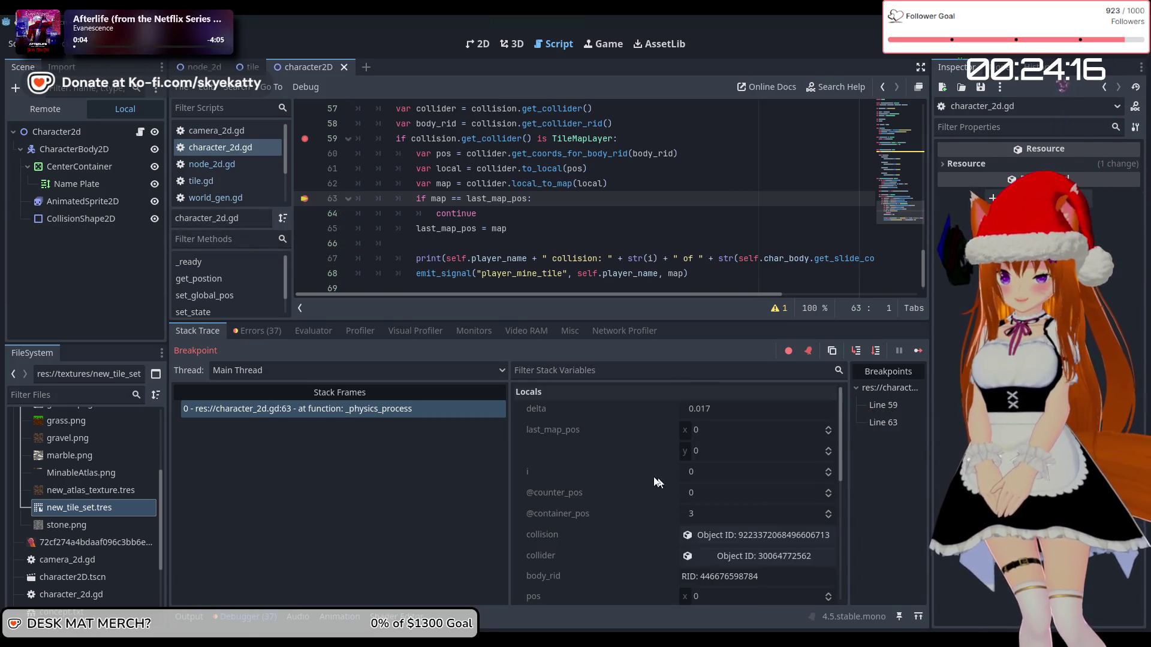
{"action": "scroll", "coordinate": [640, 469], "scroll_direction": "down", "scroll_amount": 4}
{"action": "scroll", "coordinate": [640, 469], "scroll_direction": "down", "scroll_amount": 3}
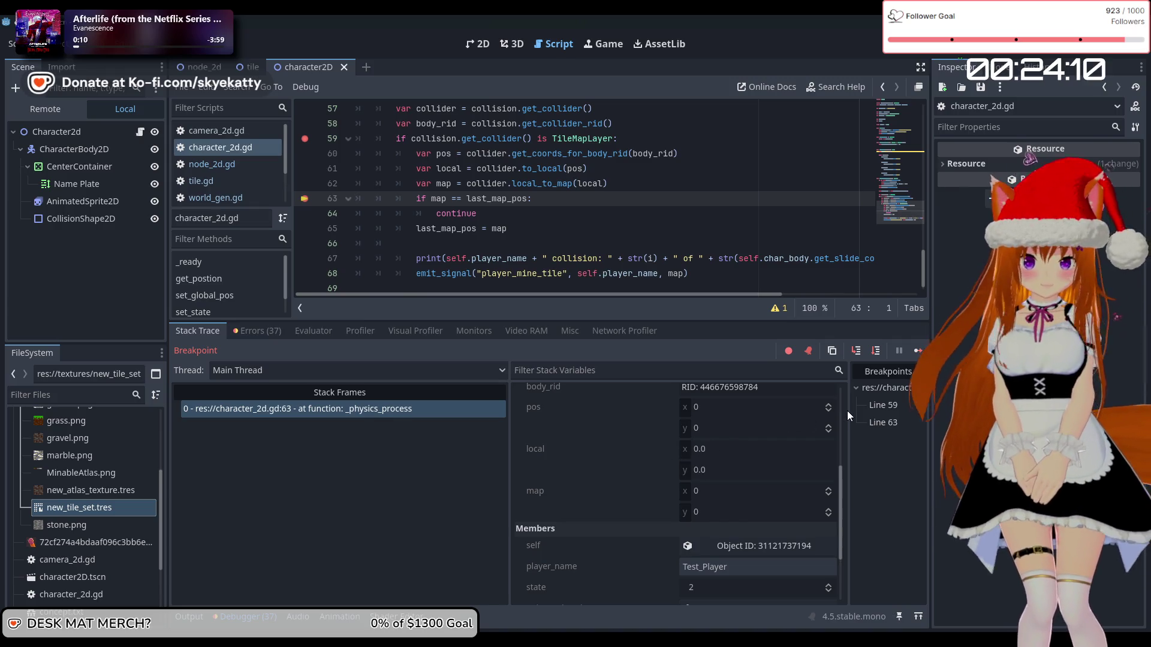
- Remove the line 63 and line 59 breakpoints and resume the game
{"action": "left_click", "coordinate": [304, 198]}
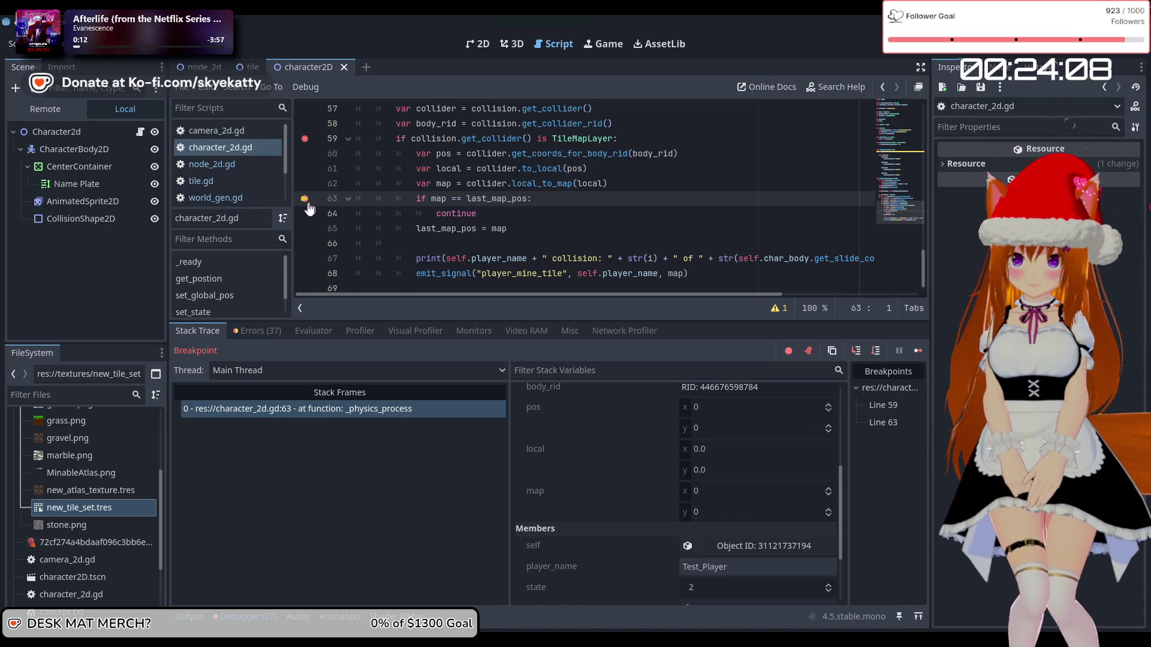
{"action": "left_click", "coordinate": [305, 139]}
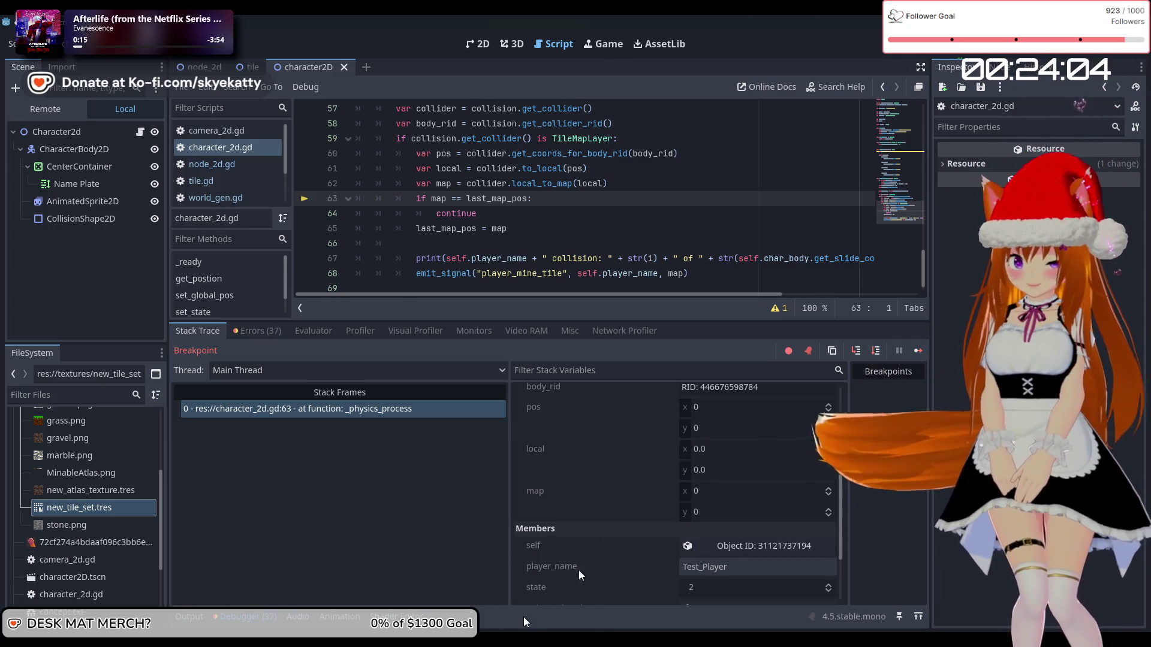
{"action": "left_click", "coordinate": [918, 350]}
- Walk the Player right with D, then stop the game with F8
{"action": "key", "text": "d"}
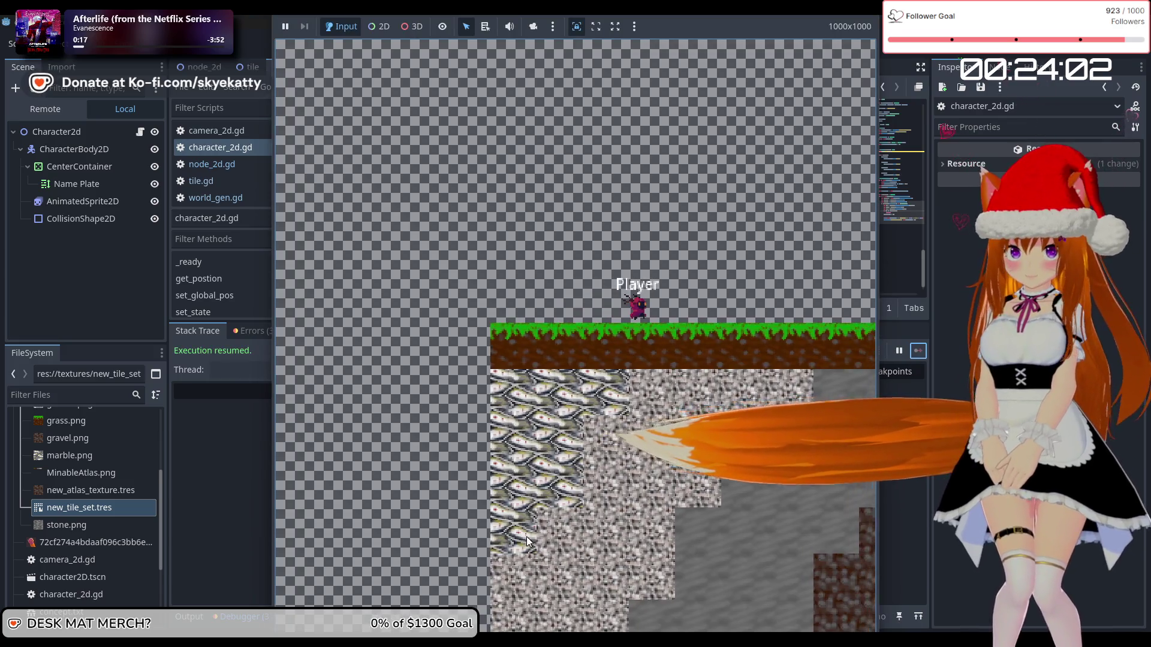
{"action": "key", "text": "d"}
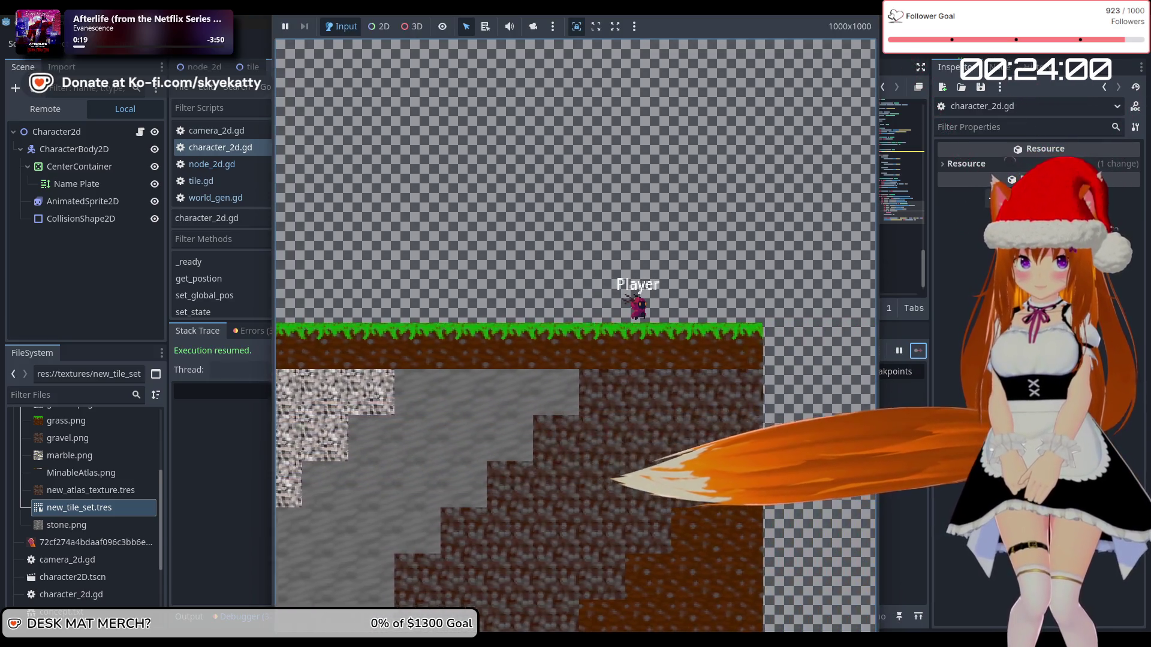
{"action": "key", "text": "F8"}
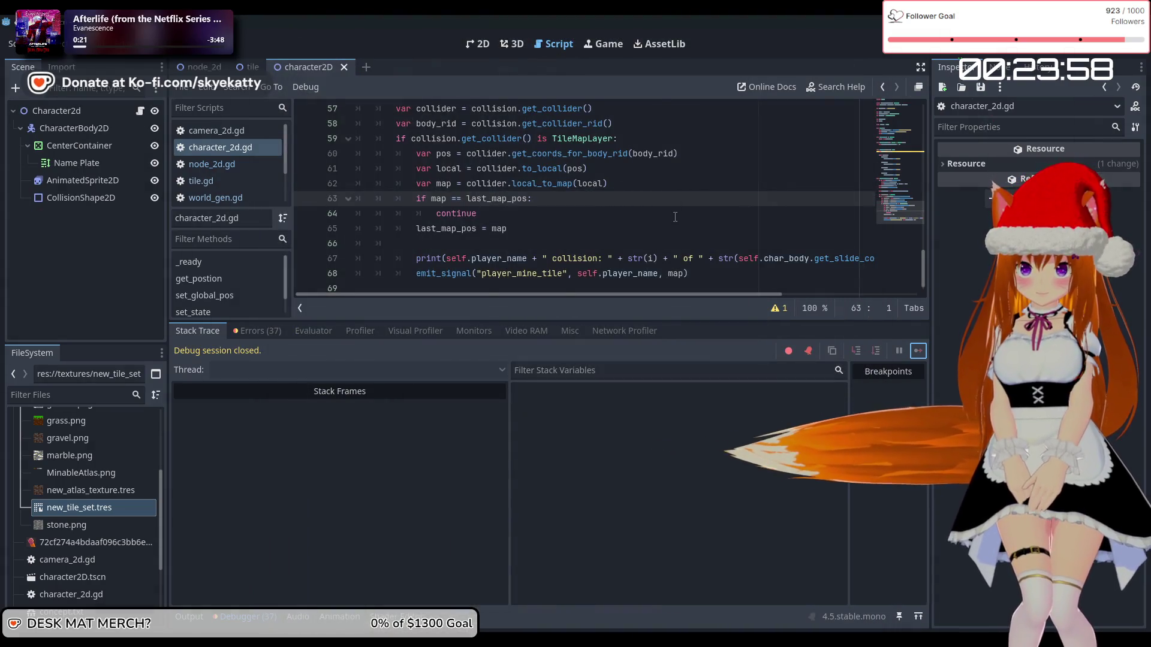
{"action": "scroll", "coordinate": [675, 217], "scroll_direction": "up", "scroll_amount": 3}
{"action": "scroll", "coordinate": [675, 217], "scroll_direction": "down", "scroll_amount": 2}
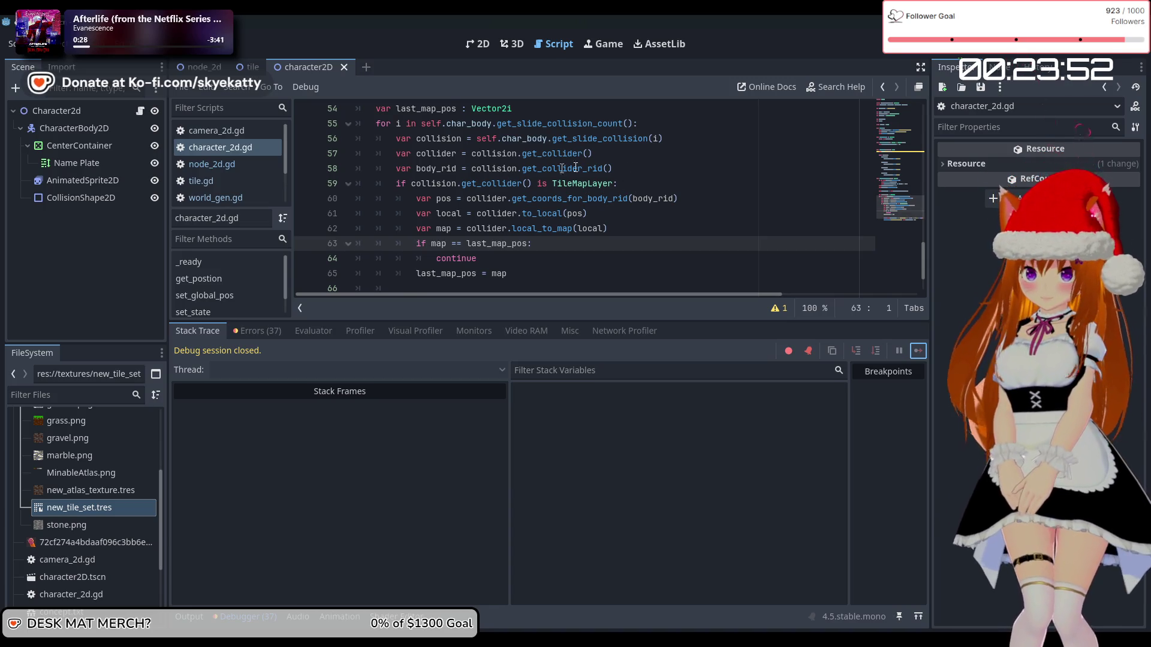
{"action": "mouse_move", "coordinate": [628, 172]}
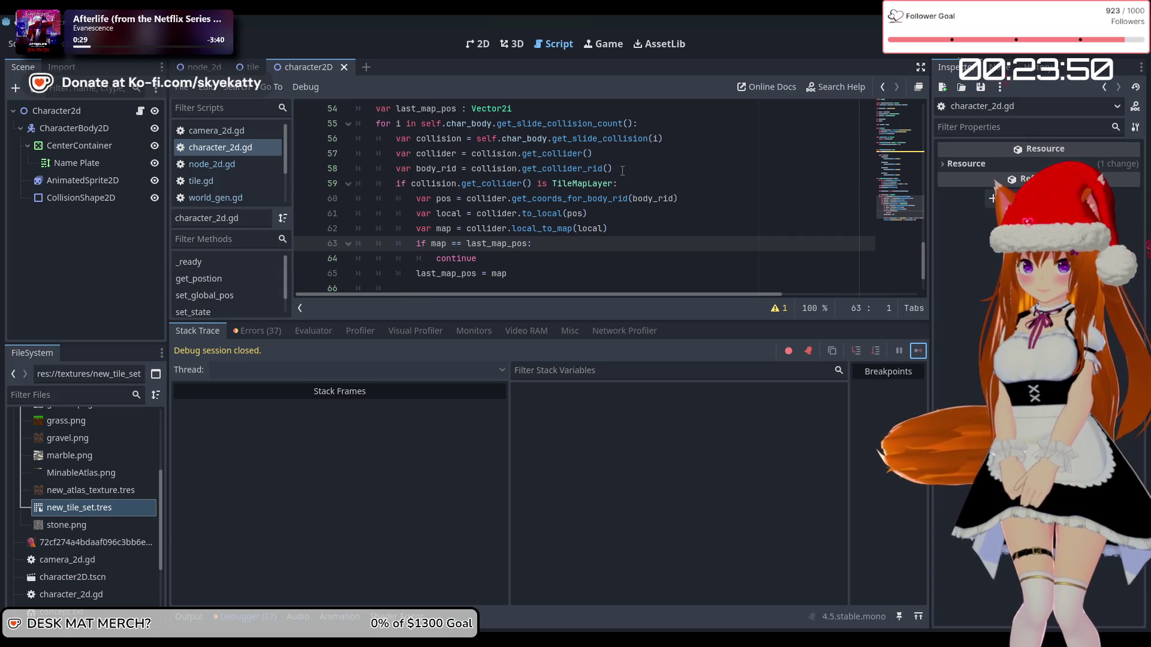
{"action": "mouse_move", "coordinate": [557, 171]}
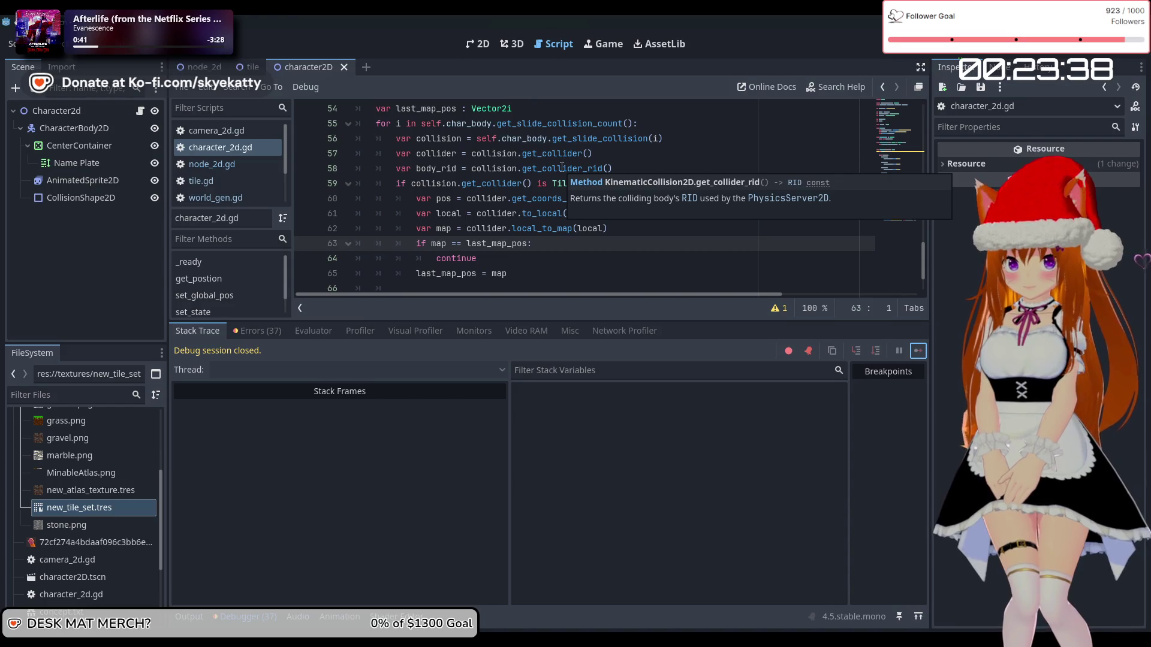
{"action": "left_click", "coordinate": [607, 163]}
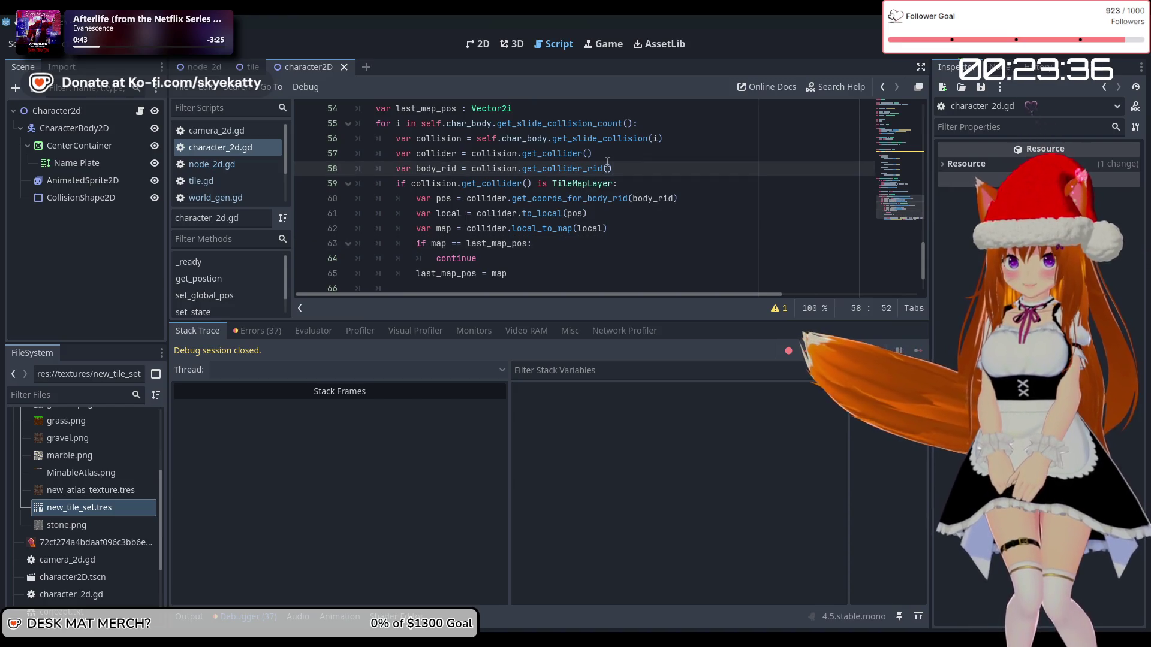
{"action": "left_click", "coordinate": [620, 177]}
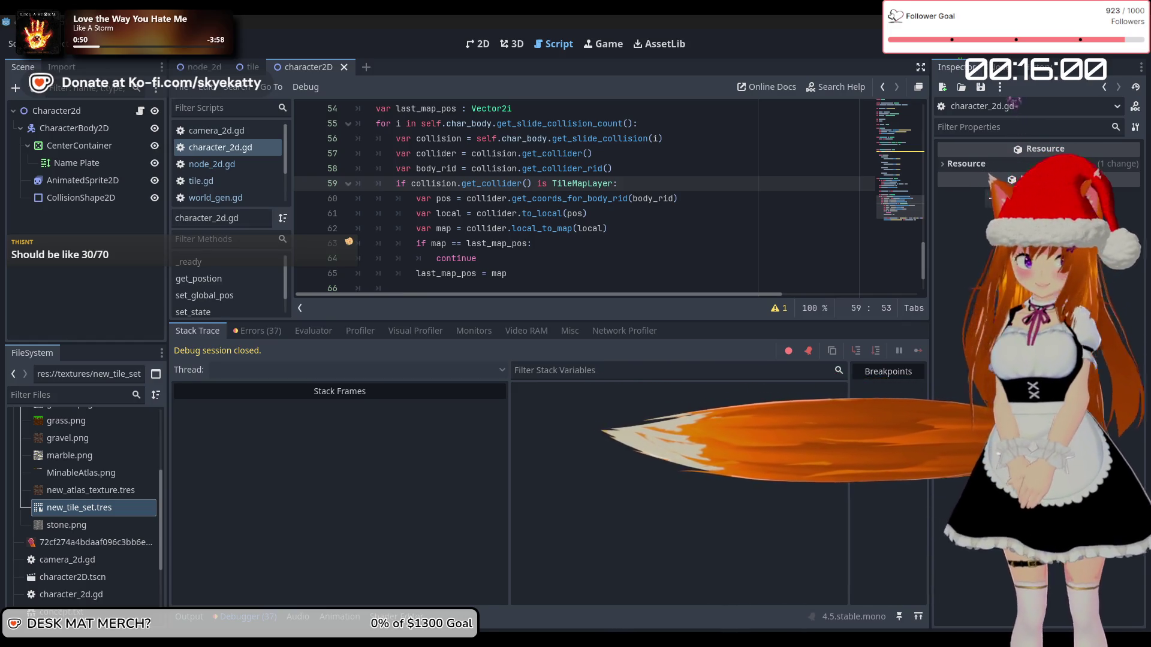
- Switch from character_2d.gd to the world_gen.gd script
{"action": "scroll", "coordinate": [540, 197], "scroll_direction": "up", "scroll_amount": 2}
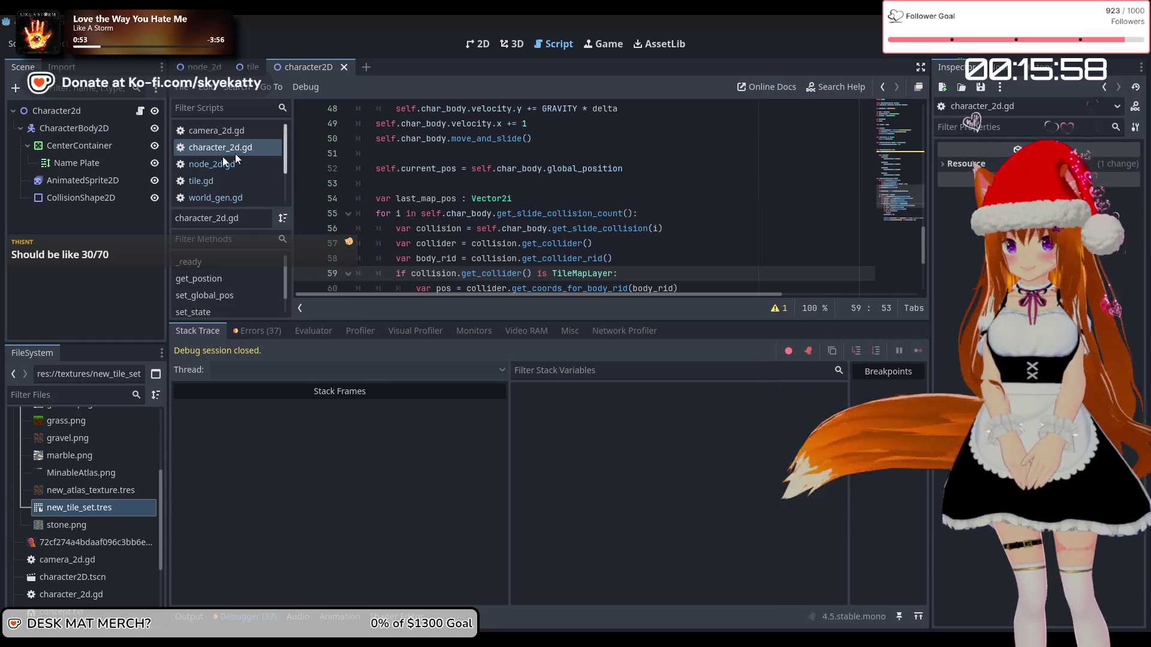
{"action": "left_click", "coordinate": [218, 198]}
- Insert 'use_kinematic_bodies = true' after TileManager = _TileManager.new() in _ready
{"action": "scroll", "coordinate": [445, 176], "scroll_direction": "up", "scroll_amount": 10}
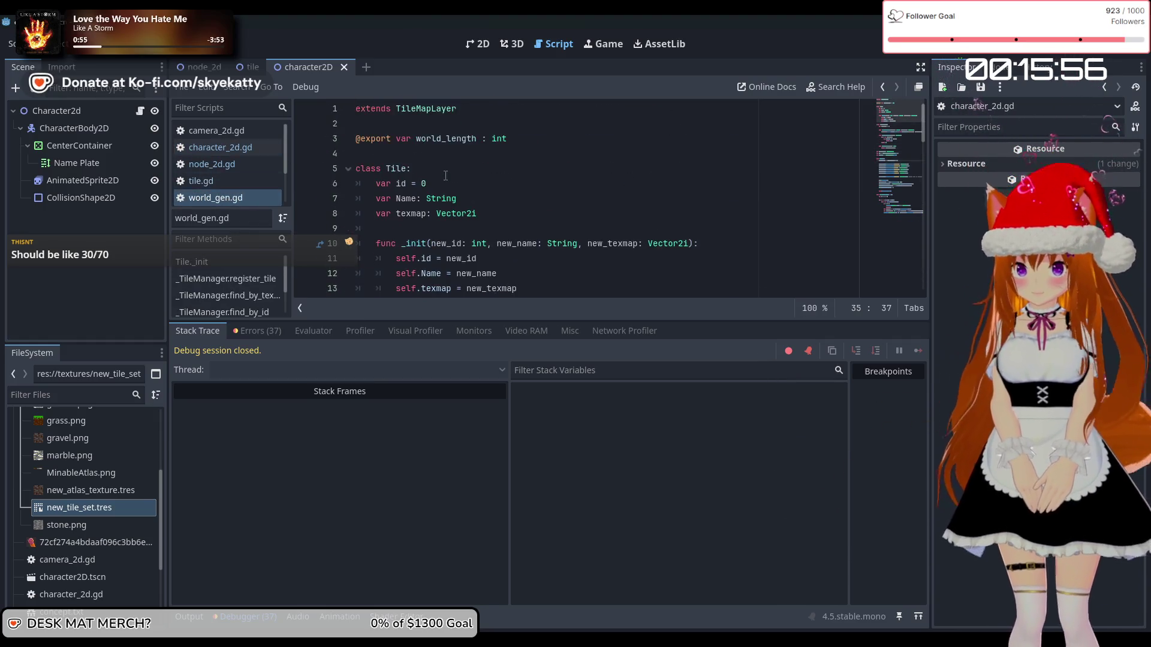
{"action": "scroll", "coordinate": [446, 176], "scroll_direction": "down", "scroll_amount": 3}
{"action": "scroll", "coordinate": [446, 176], "scroll_direction": "down", "scroll_amount": 6}
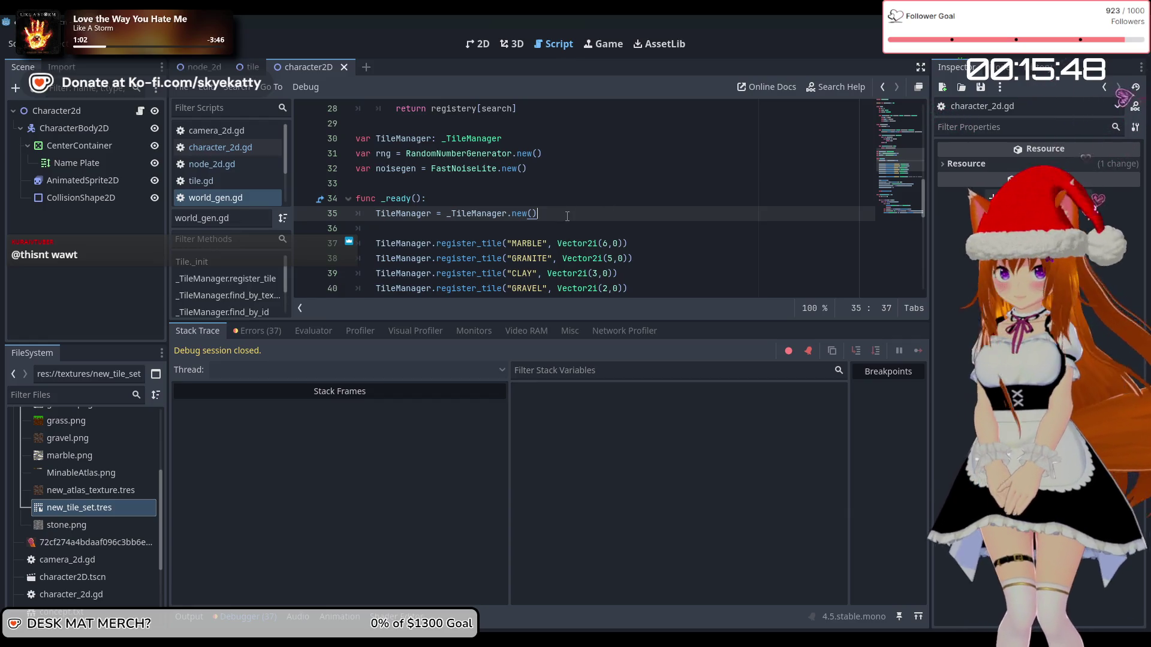
{"action": "key", "text": "Return"}
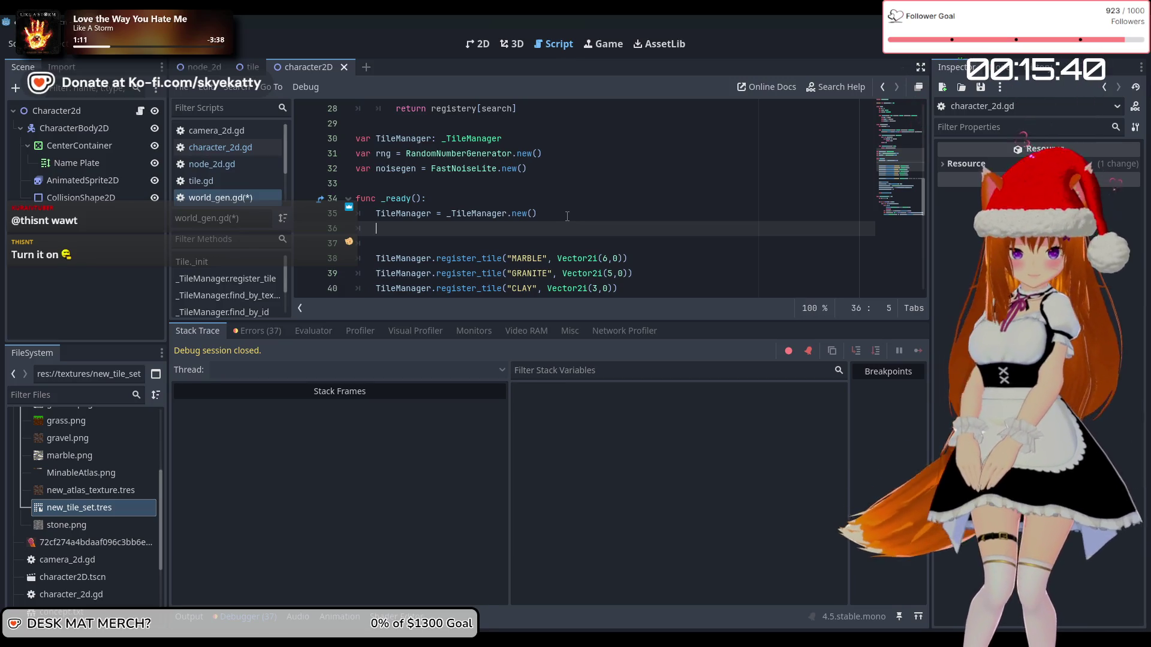
{"action": "type", "text": "use_"}
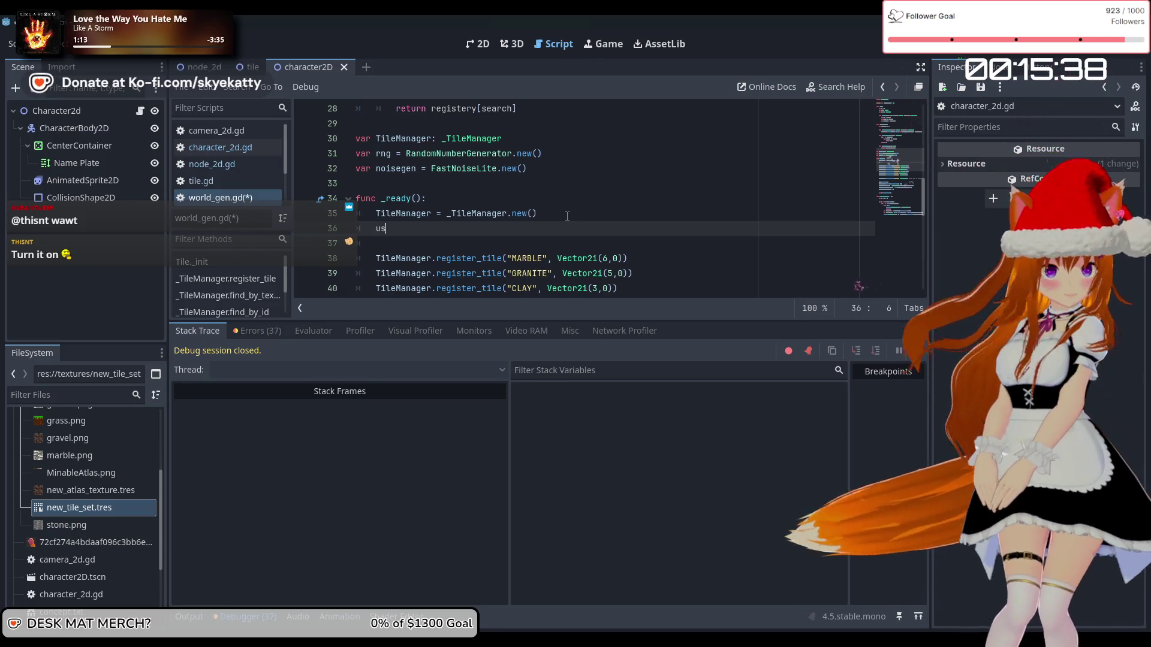
{"action": "key", "text": "Return"}
{"action": "type", "text": "= true"}
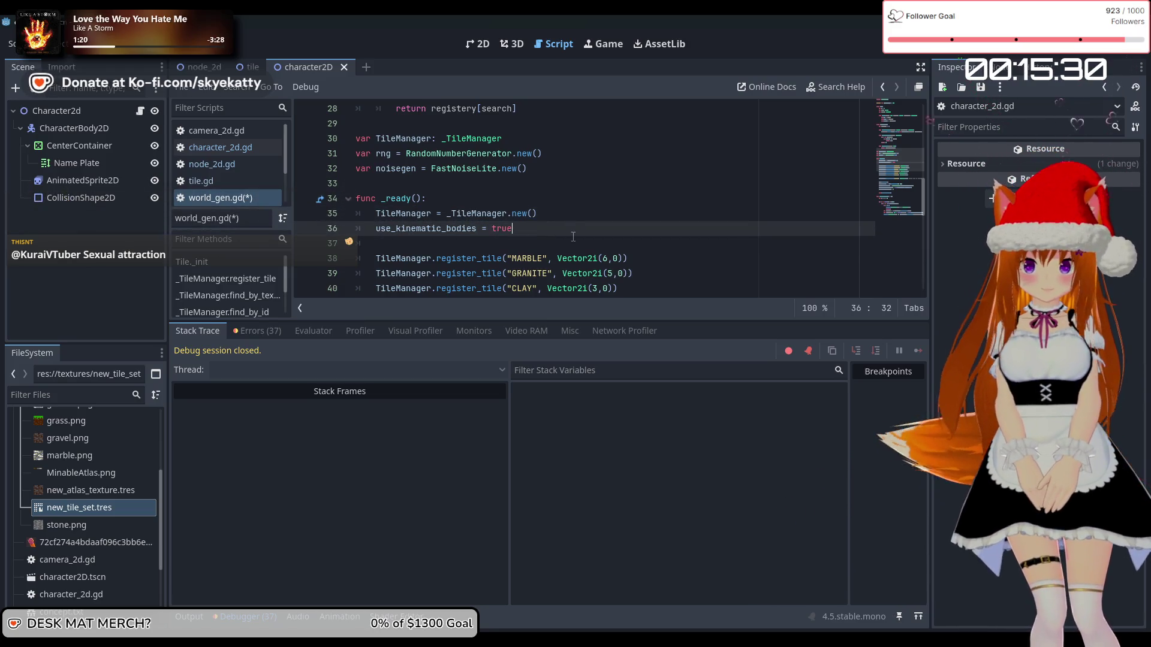
- Review the edited _ready function and launch a test run of the game
{"action": "scroll", "coordinate": [570, 217], "scroll_direction": "up", "scroll_amount": 3}
{"action": "scroll", "coordinate": [579, 221], "scroll_direction": "down", "scroll_amount": 4}
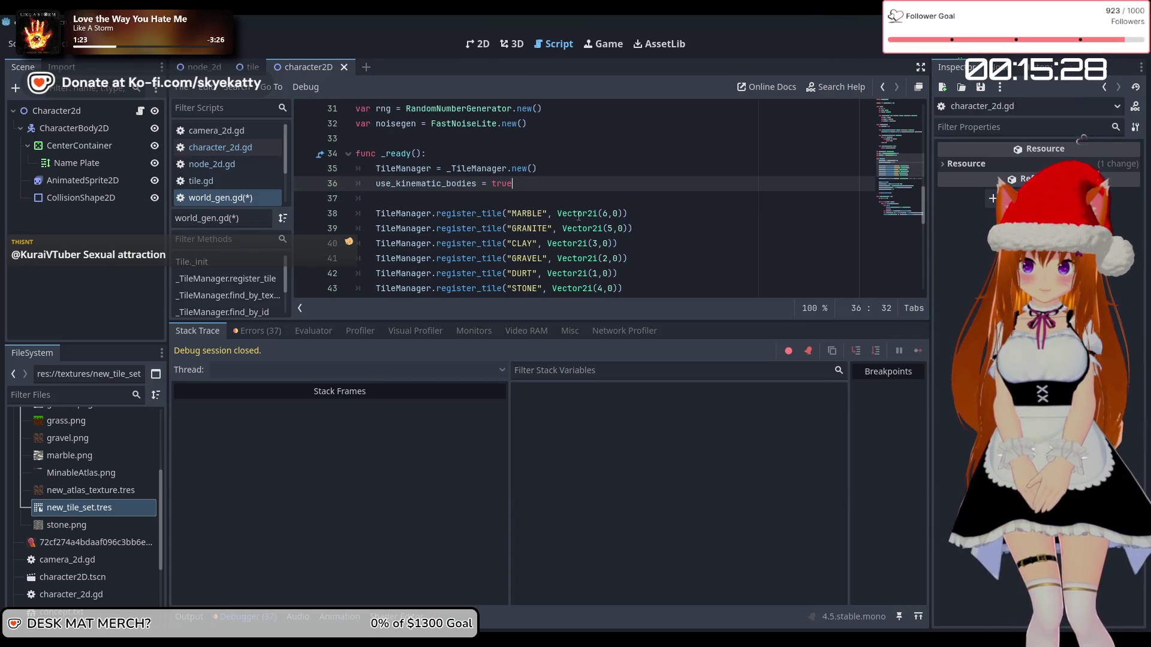
{"action": "scroll", "coordinate": [578, 216], "scroll_direction": "up", "scroll_amount": 10}
{"action": "scroll", "coordinate": [575, 212], "scroll_direction": "down", "scroll_amount": 5}
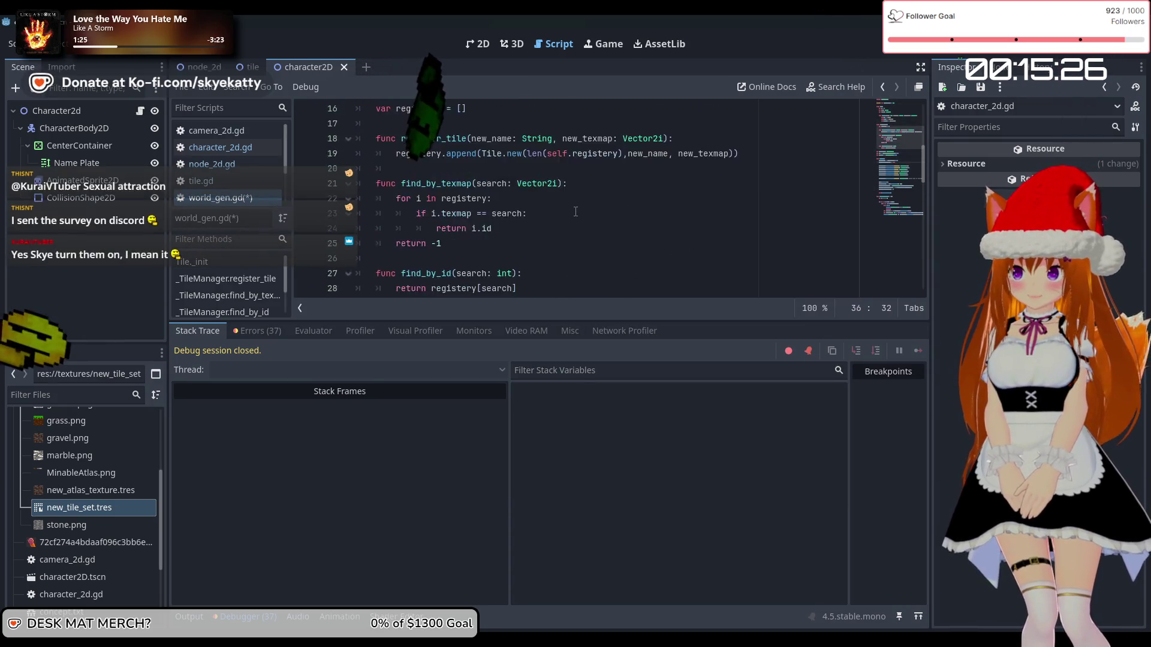
{"action": "scroll", "coordinate": [575, 212], "scroll_direction": "down", "scroll_amount": 4}
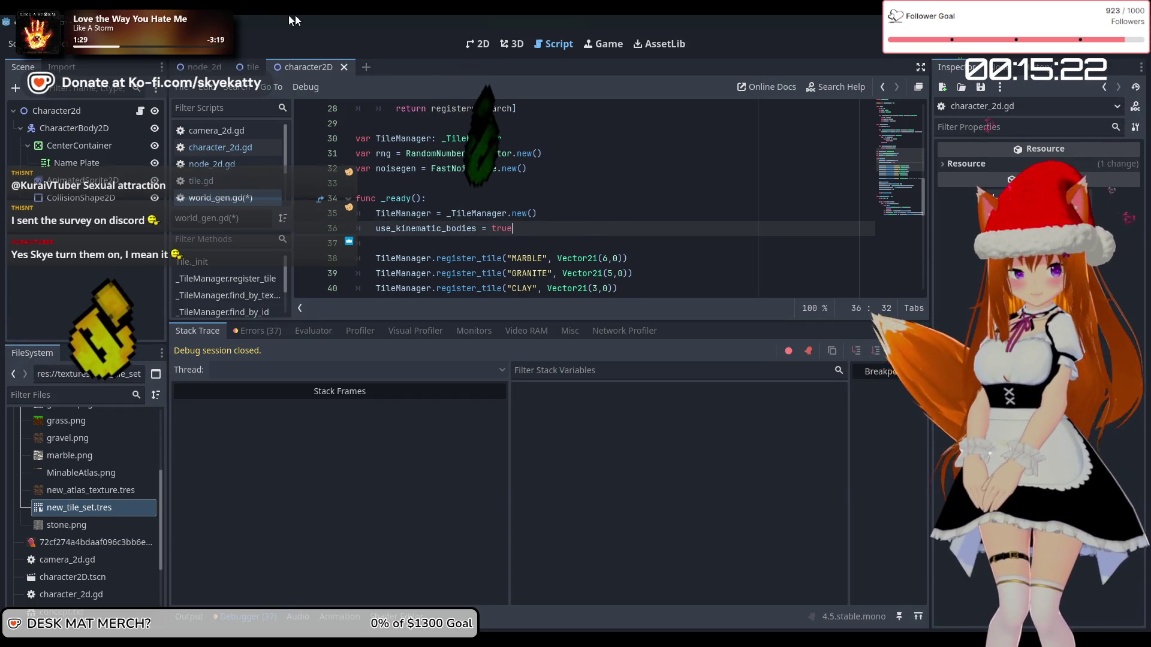
{"action": "key", "text": "F5"}
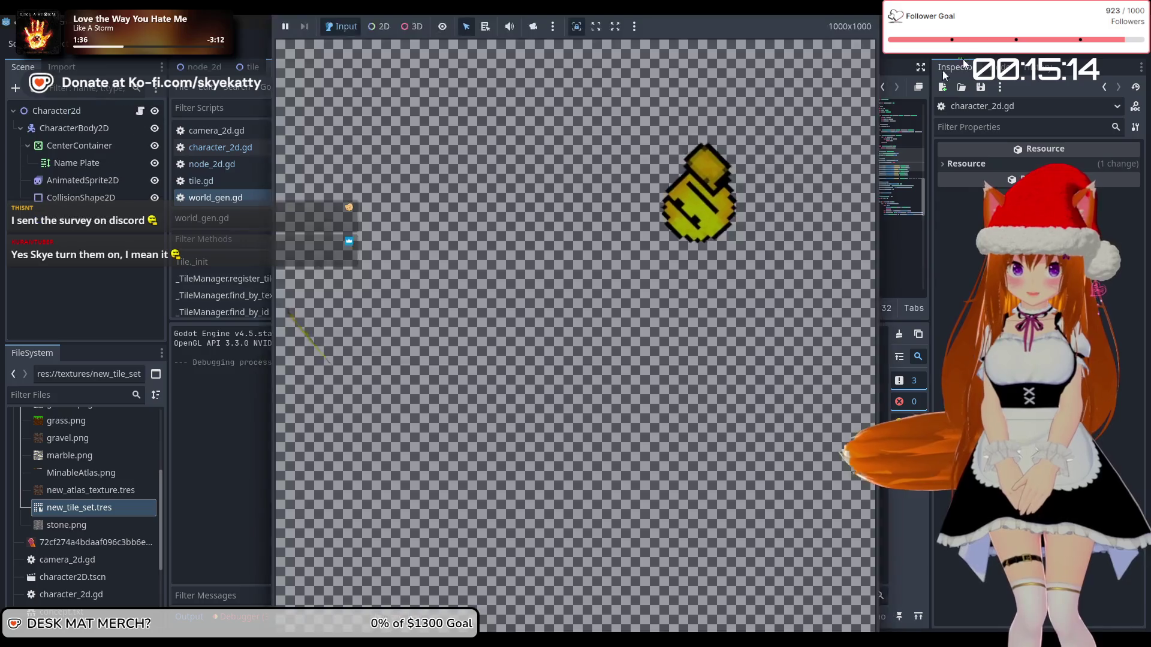
- Relaunch the game, walk the Player right off the terrain ledge, then stop it
{"action": "key", "text": "F5"}
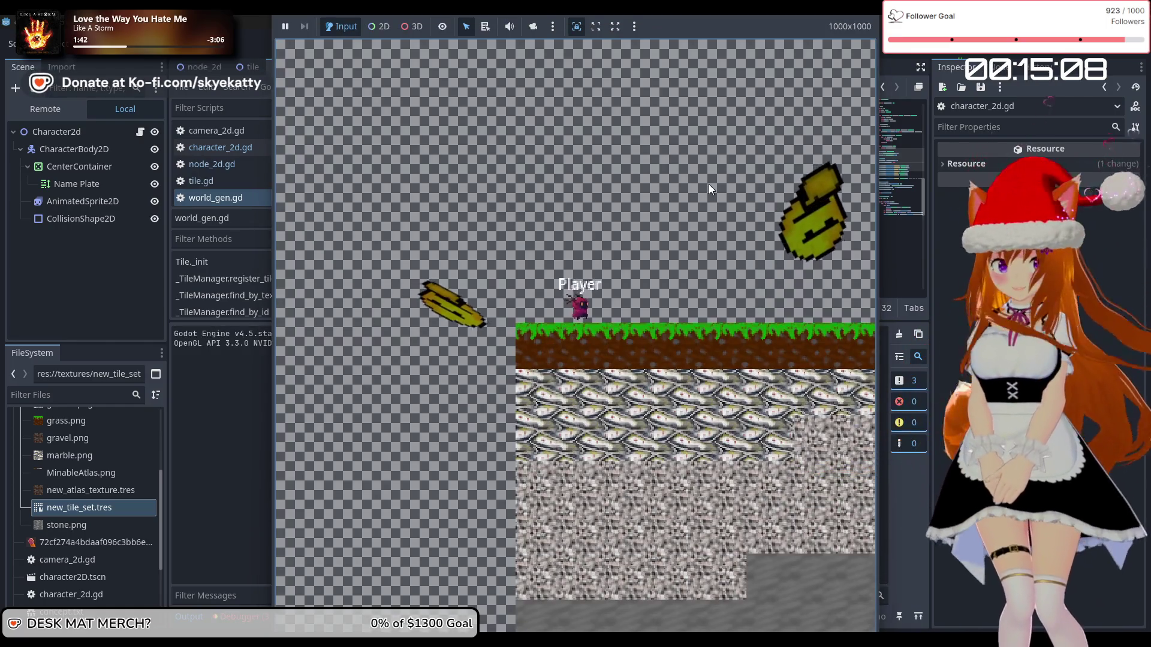
{"action": "key", "text": "Right"}
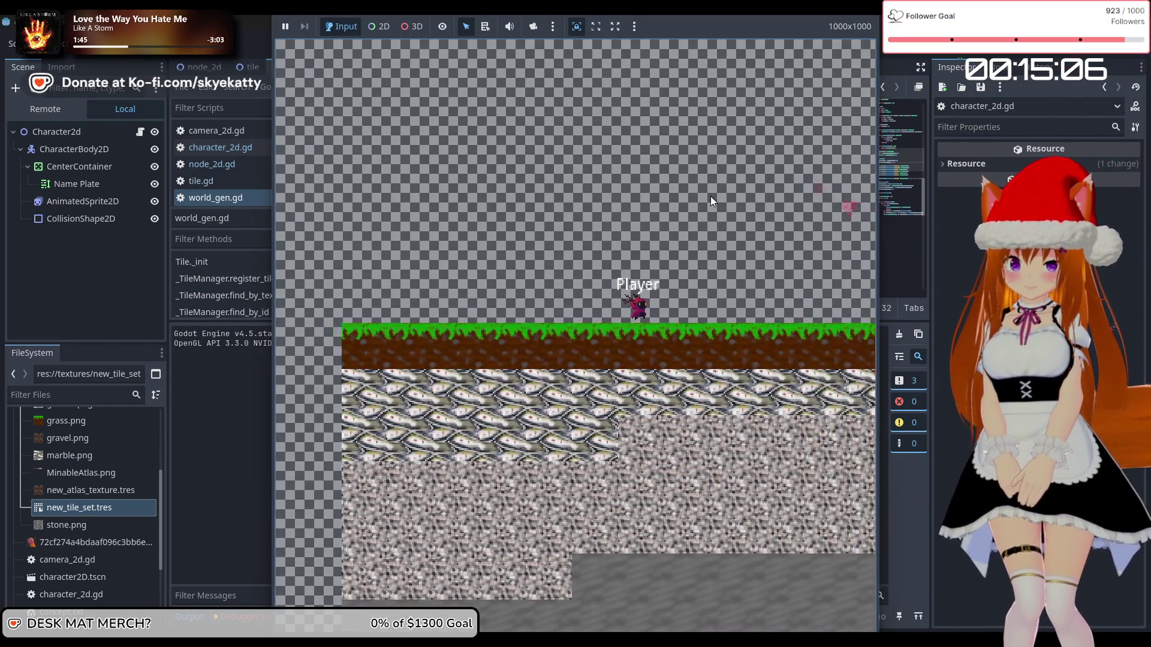
{"action": "key", "text": "Right"}
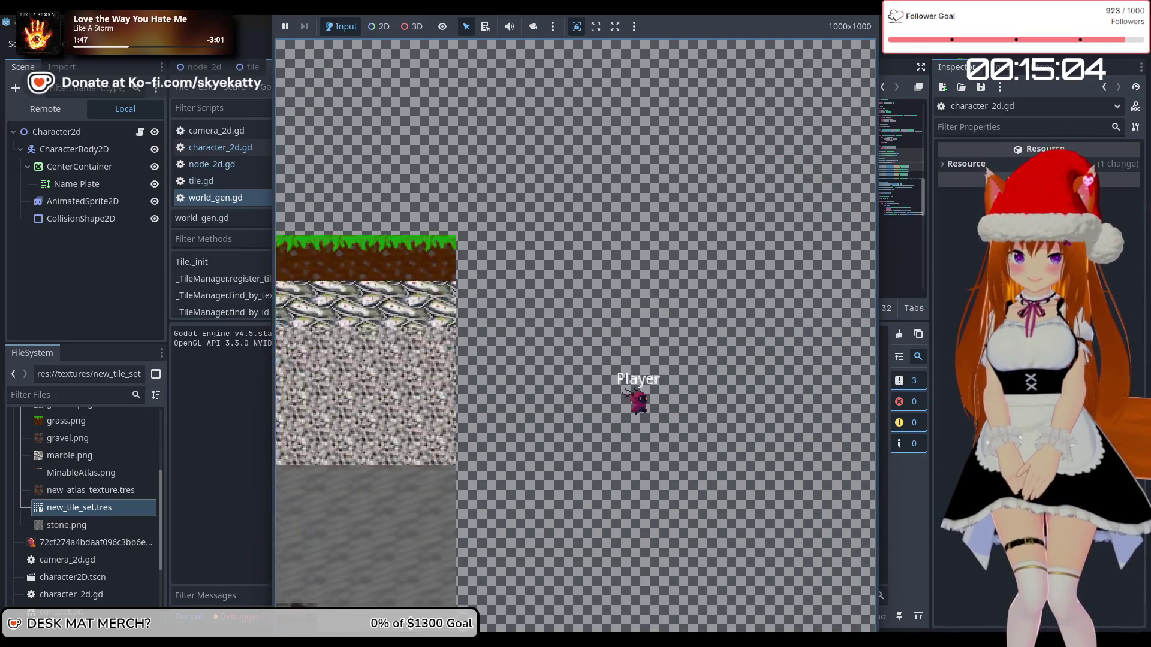
{"action": "key", "text": "F8"}
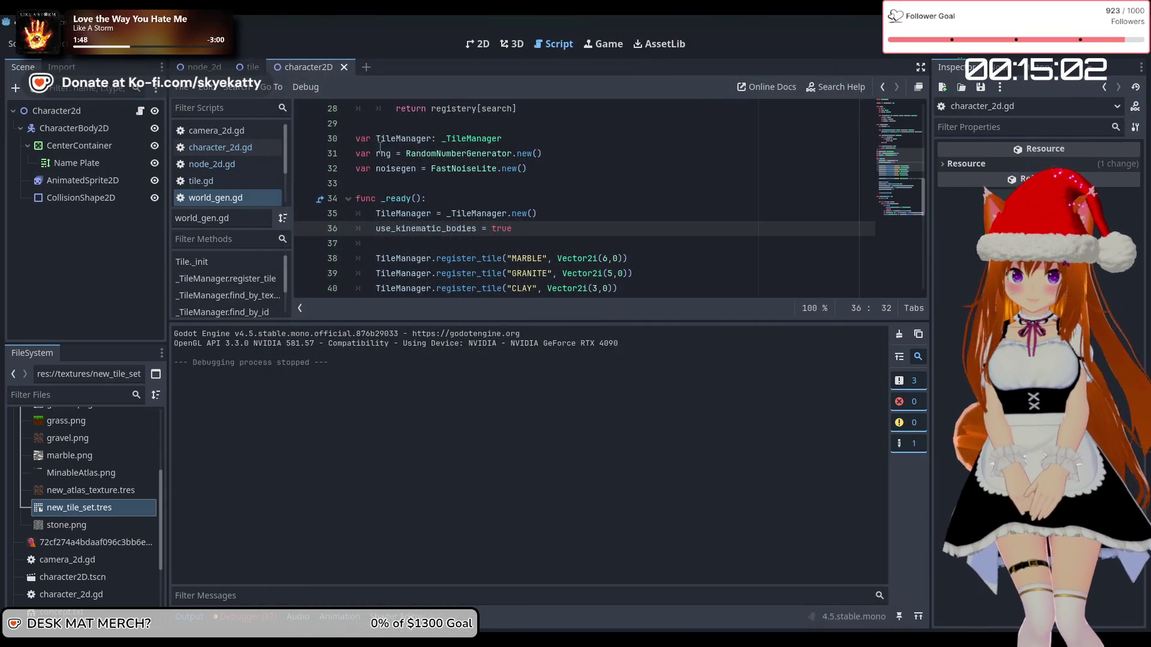
- Switch to the tile scene and select tile_fg to show its new_tile_set.tres physics layer properties
{"action": "left_click", "coordinate": [201, 66]}
{"action": "left_click", "coordinate": [251, 67]}
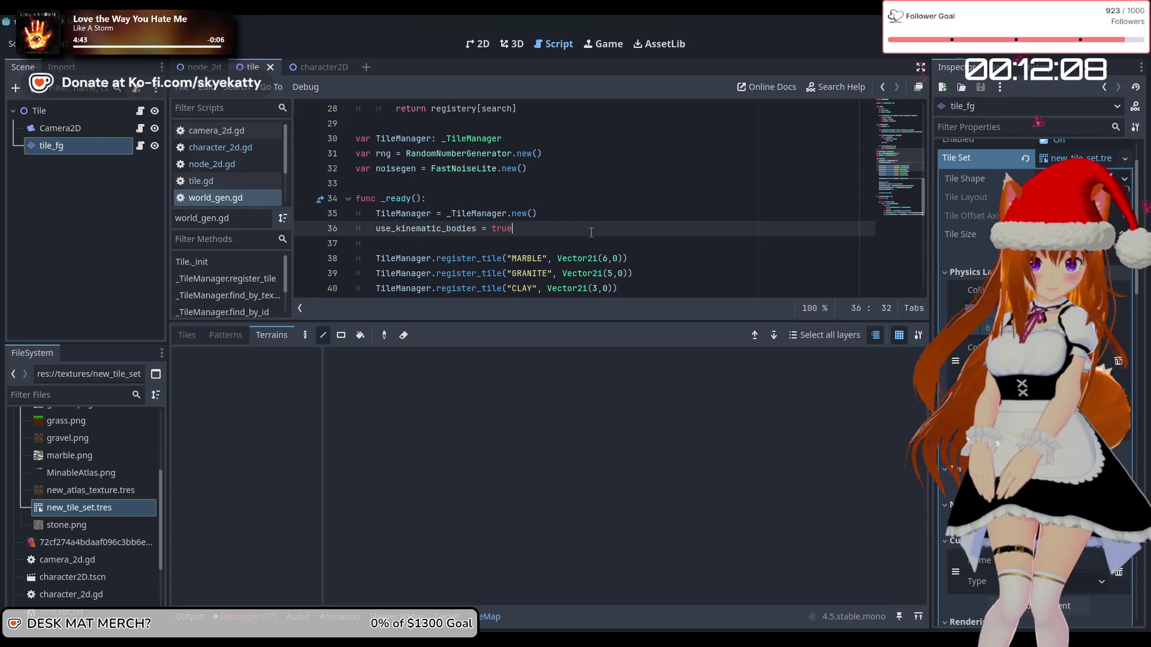
- Add 'collision_enabled = false' after use_kinematic_bodies = true, then save and run with F5
{"action": "key", "text": "Up"}
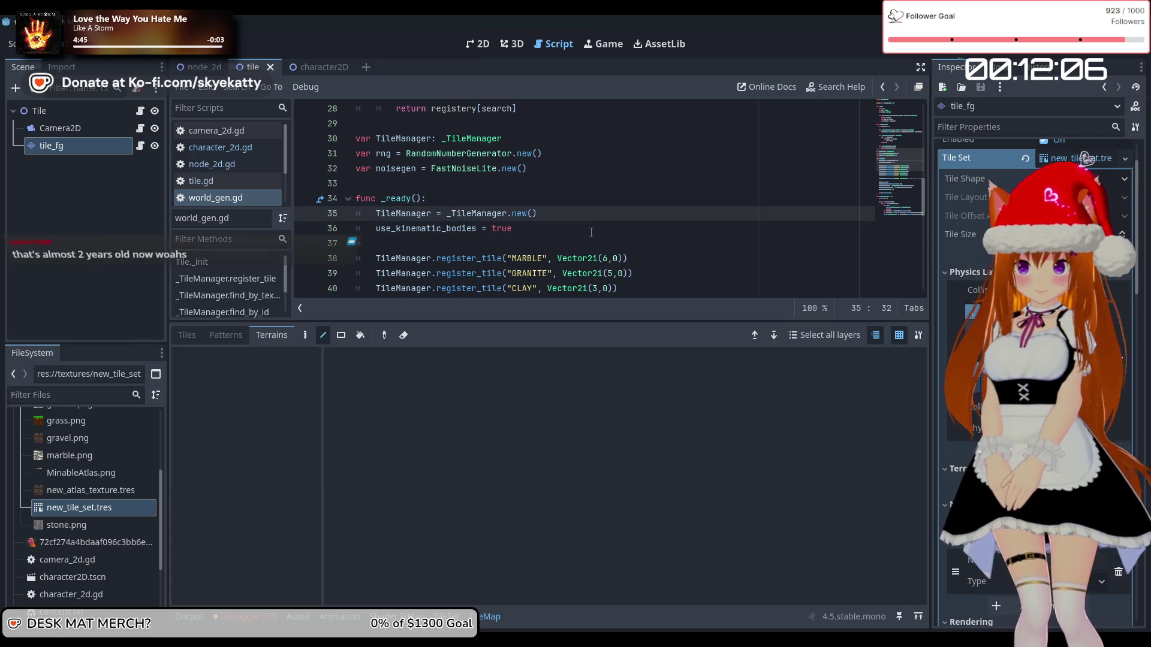
{"action": "key", "text": "Down"}
{"action": "key", "text": "Return"}
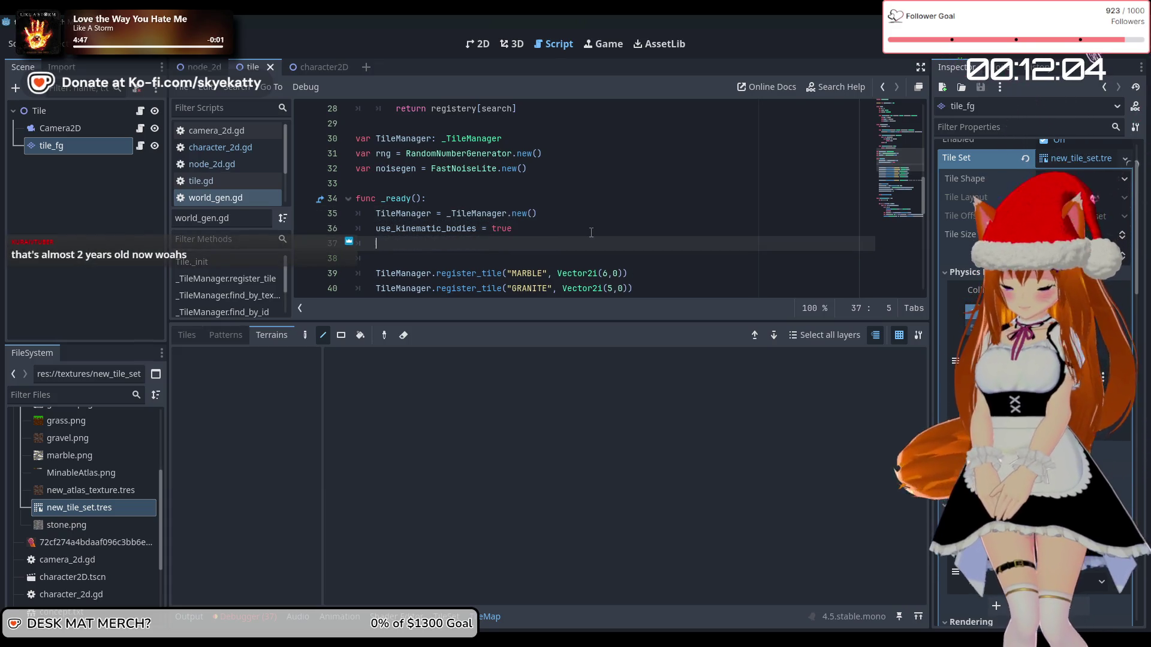
{"action": "type", "text": "col"}
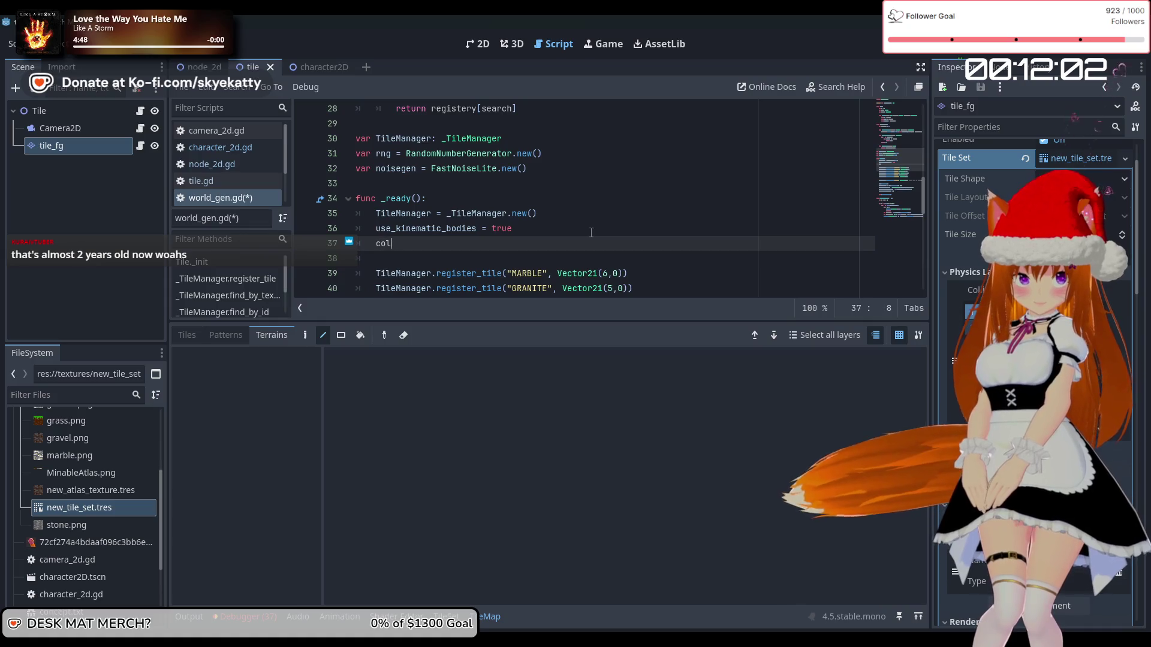
{"action": "type", "text": "lis"}
{"action": "key", "text": "Return"}
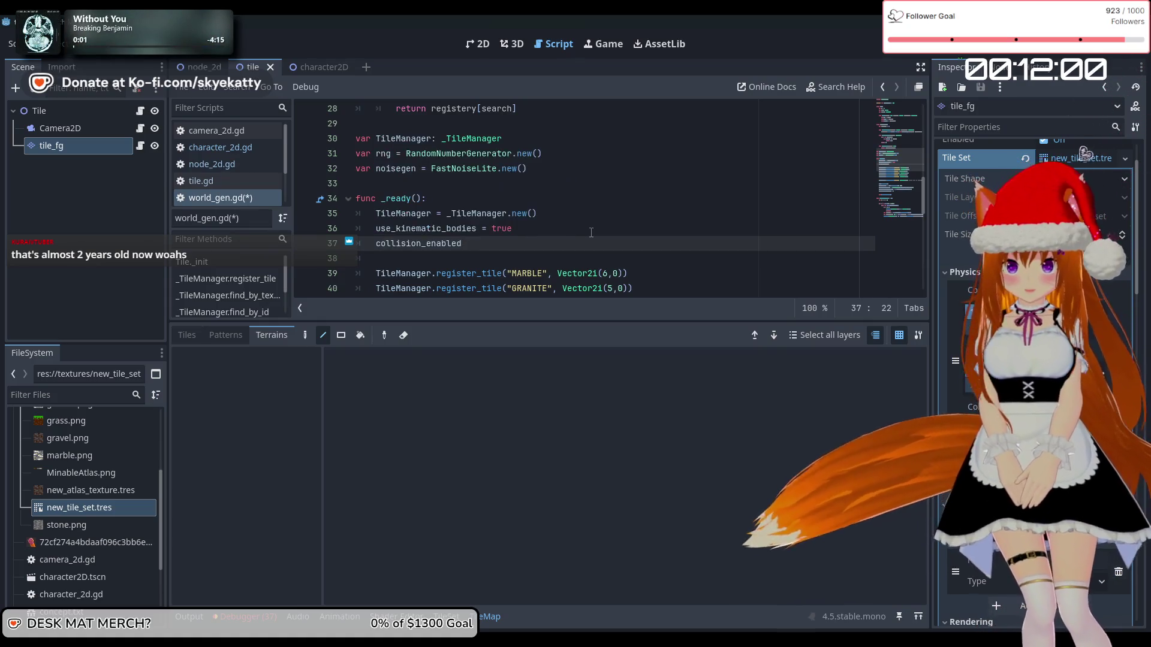
{"action": "type", "text": " = fa"}
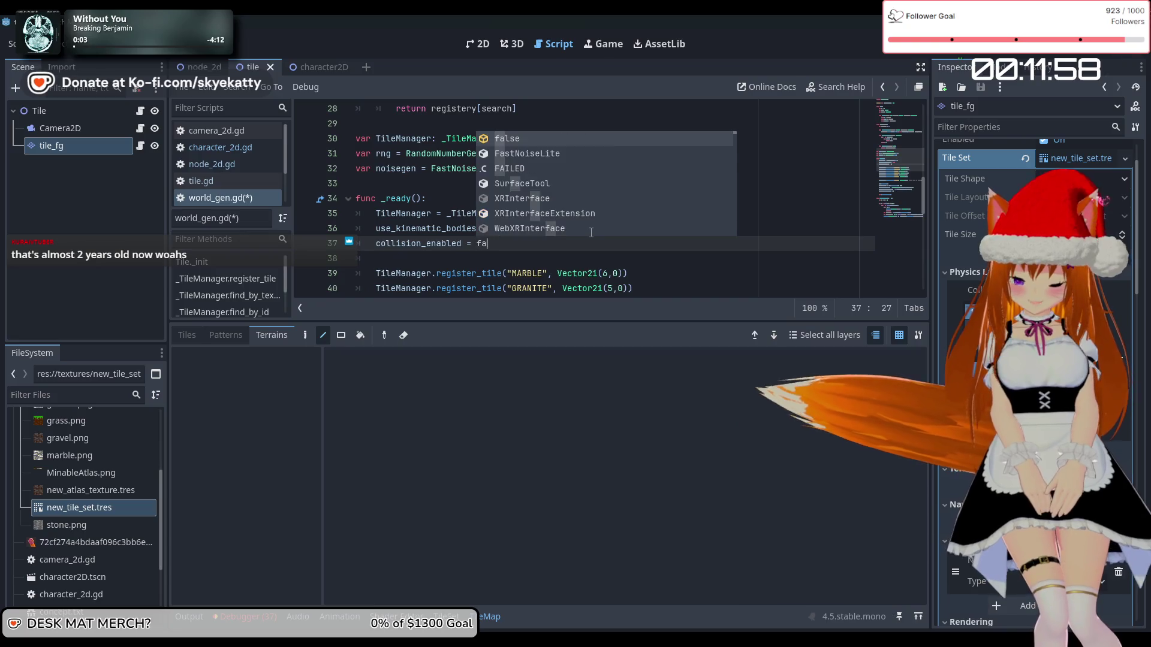
{"action": "type", "text": "lse"}
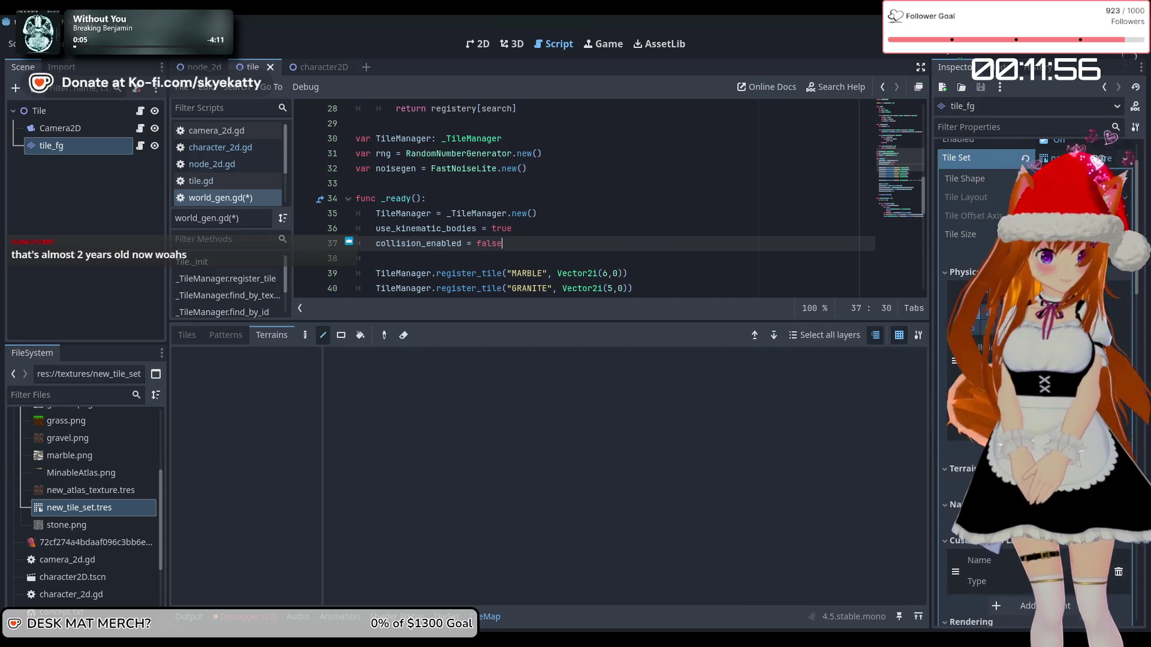
{"action": "key", "text": "F5"}
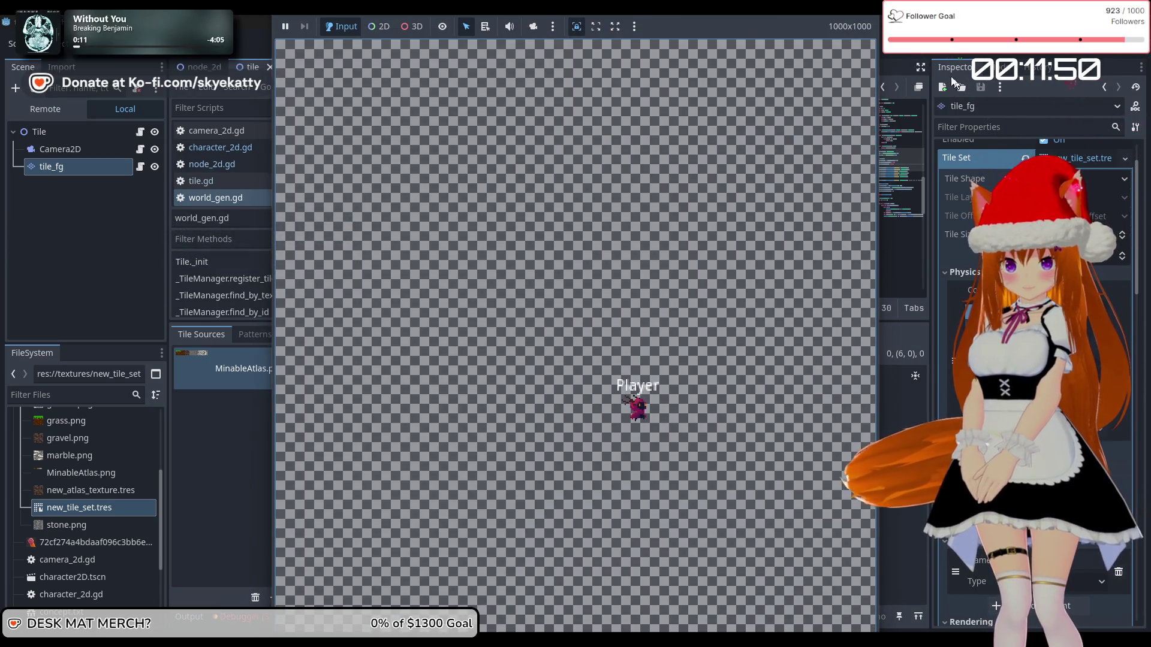
- Stop the game with F8 and delete the 'collision_enabled = false' line
{"action": "key", "text": "F8"}
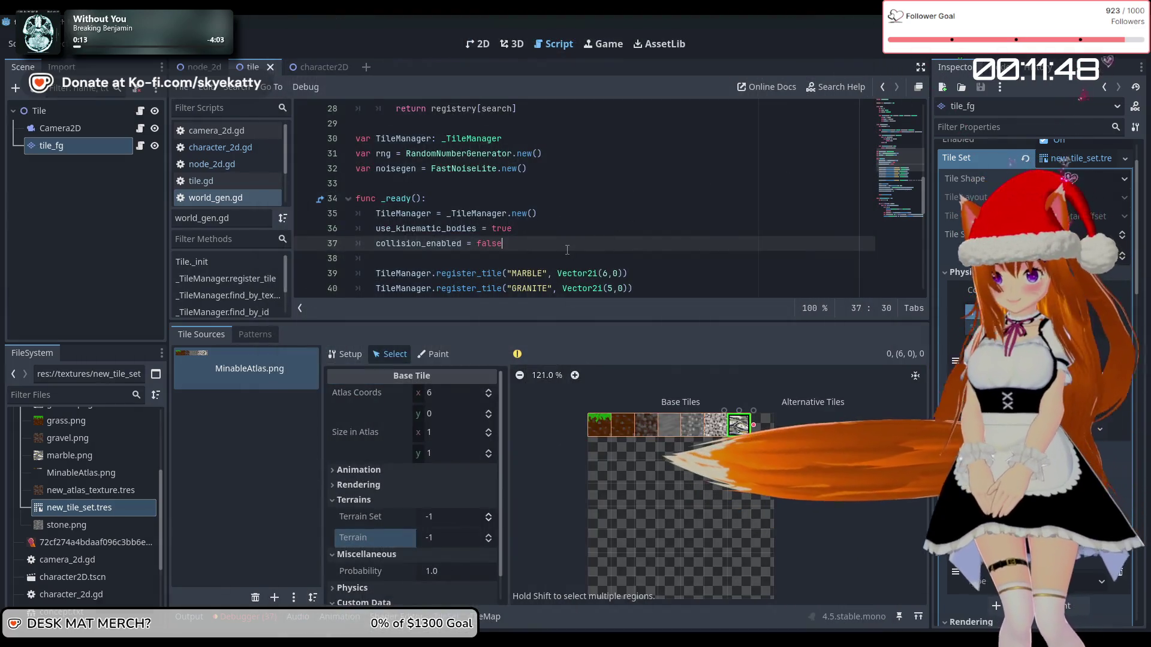
{"action": "key", "text": "ctrl+shift+k"}
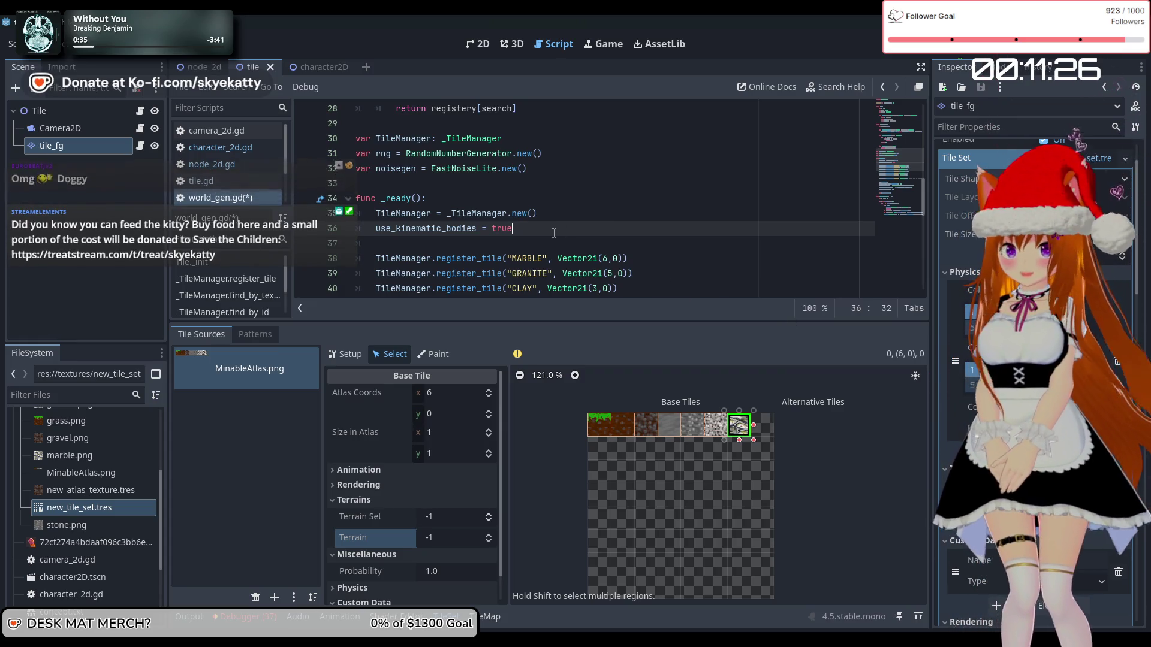
- On a new line in _ready, enter 'collision_visibility_mode =' via autocomplete
{"action": "key", "text": "Return"}
{"action": "key", "text": "BackSpace"}
{"action": "type", "text": "sion"}
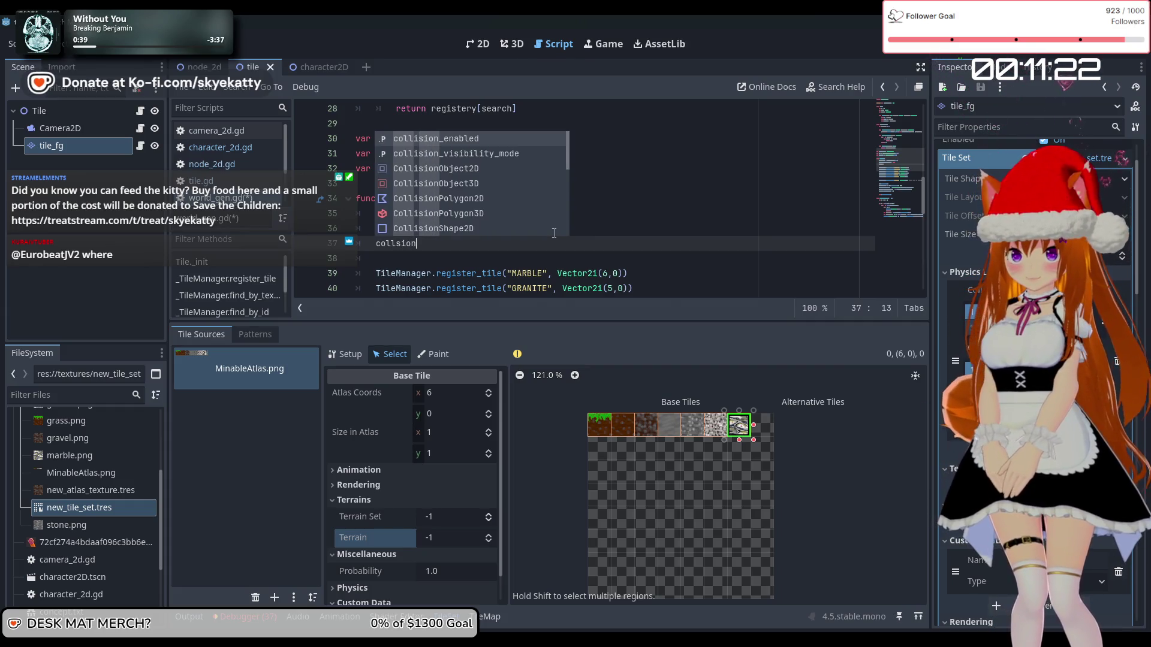
{"action": "key", "text": "BackSpace"}
{"action": "key", "text": "BackSpace"}
{"action": "key", "text": "BackSpace"}
{"action": "key", "text": "BackSpace"}
{"action": "type", "text": "ision"}
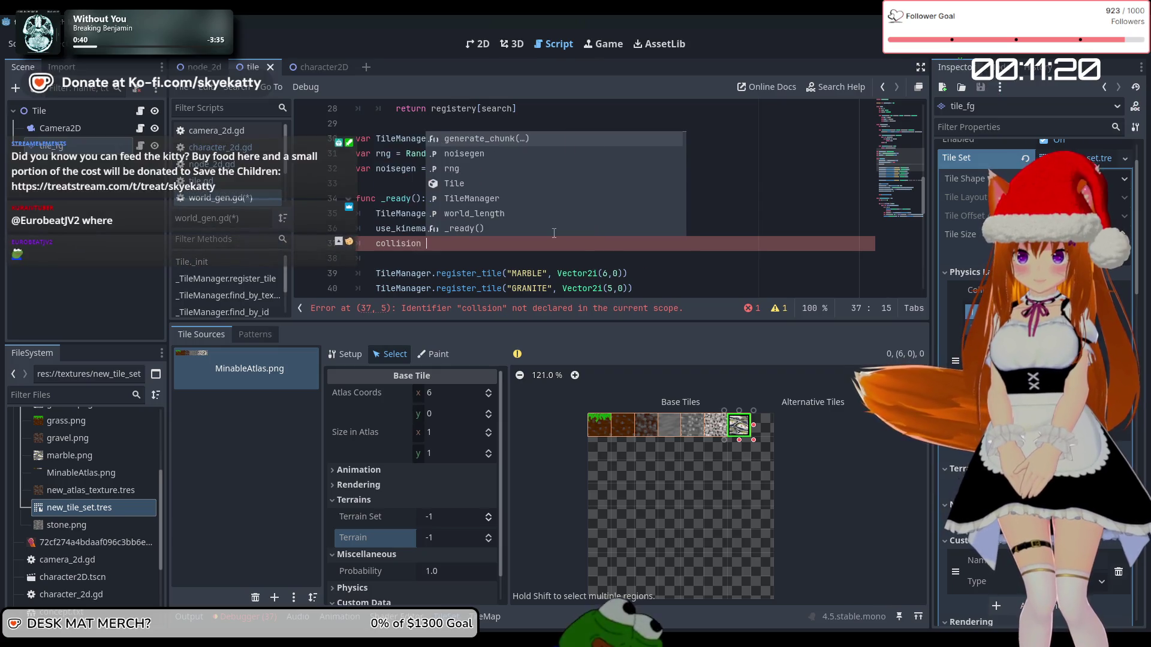
{"action": "key", "text": "BackSpace"}
{"action": "type", "text": ")v"}
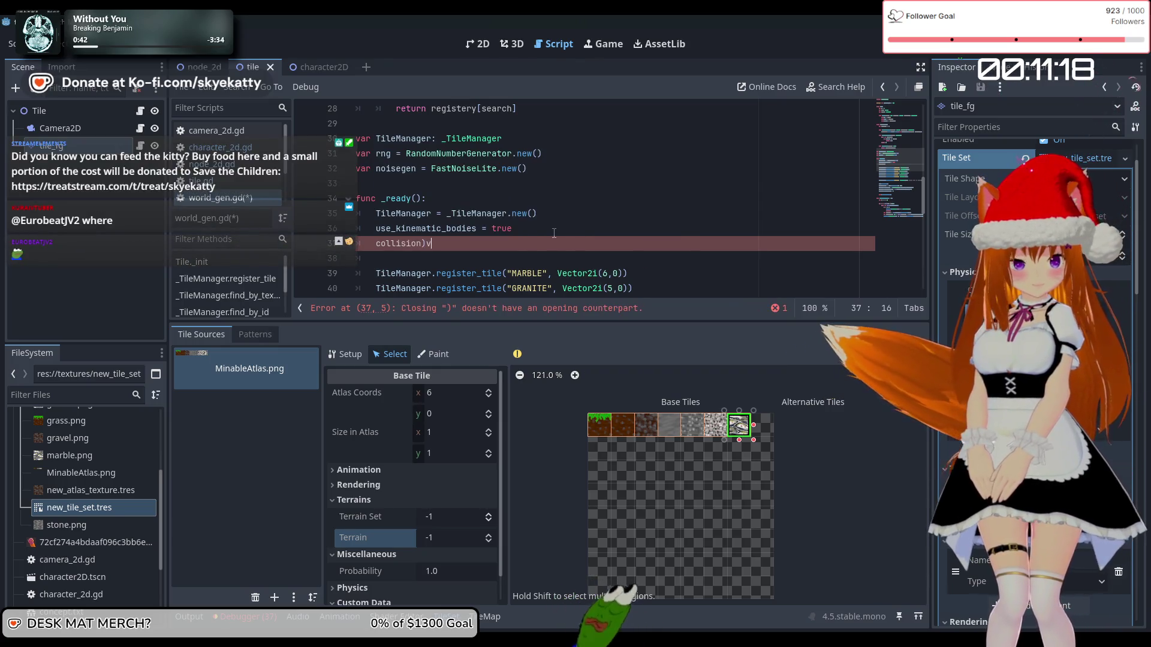
{"action": "key", "text": "BackSpace"}
{"action": "key", "text": "BackSpace"}
{"action": "type", "text": "_visi"}
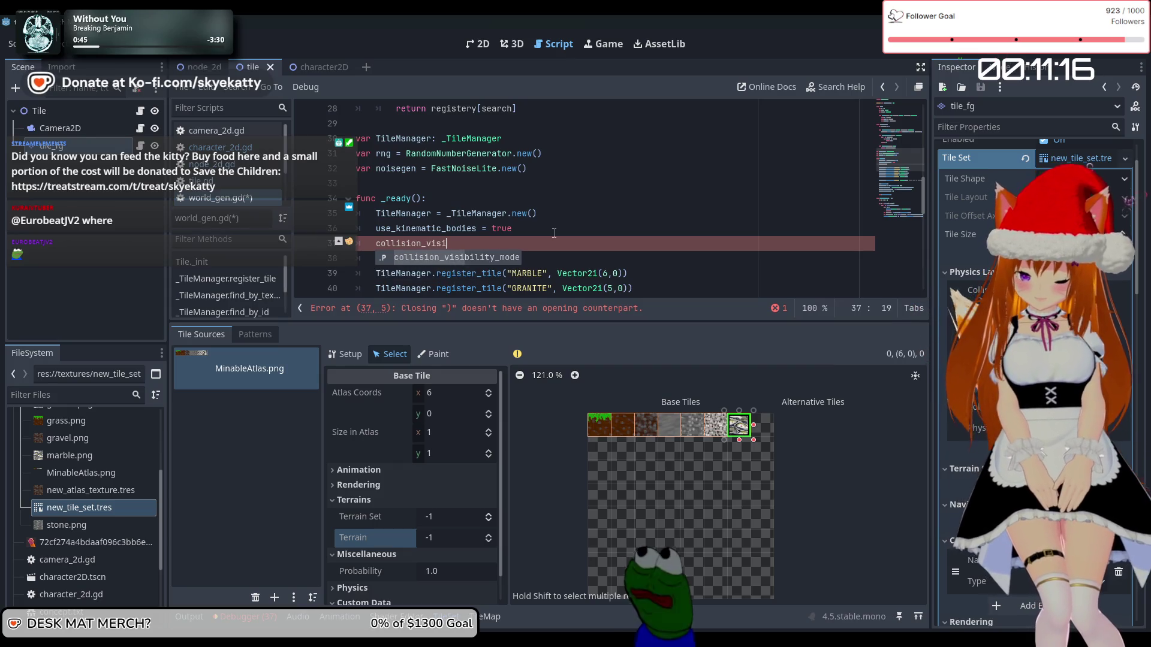
{"action": "key", "text": "Return"}
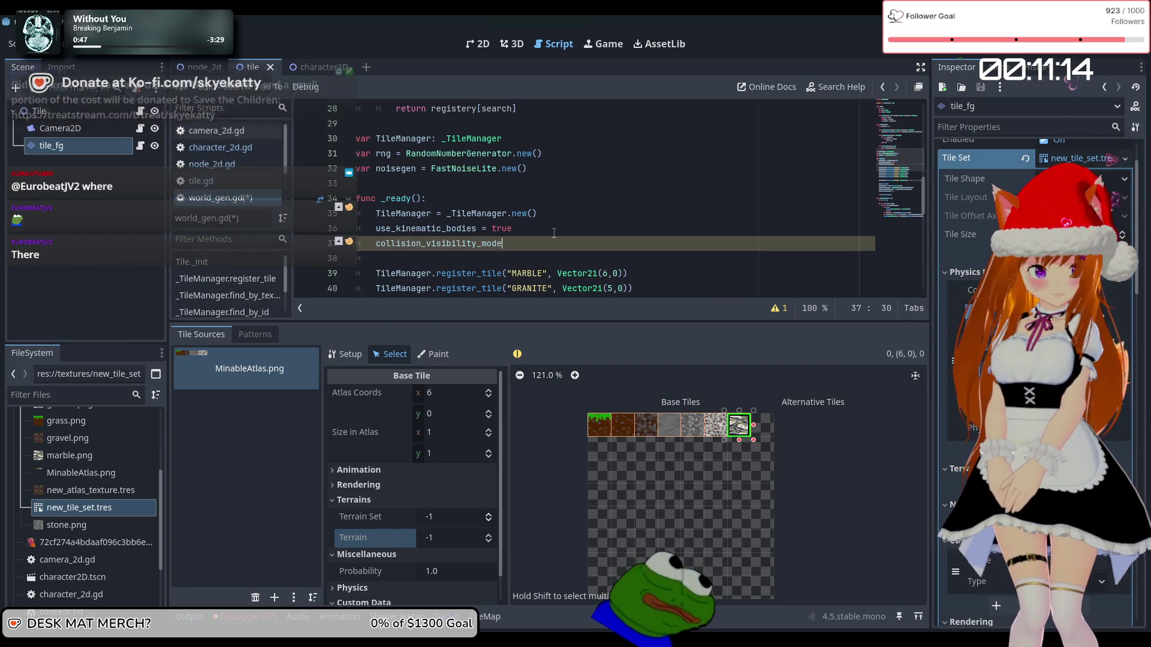
{"action": "type", "text": " ="}
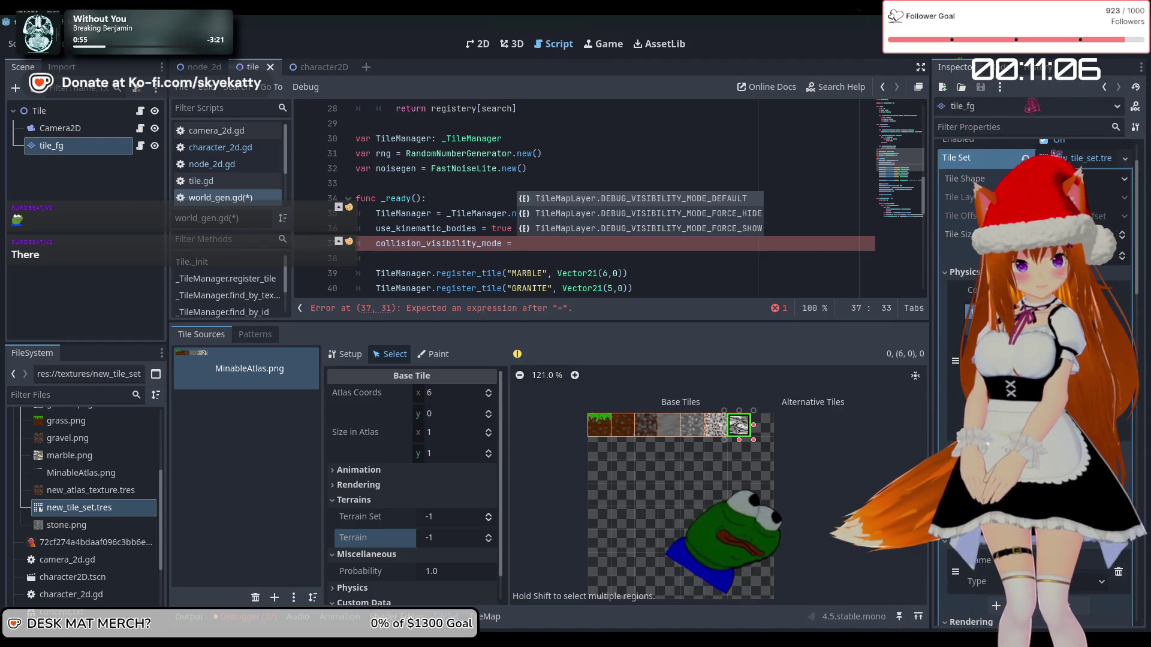
- Assign TileMapLayer.DEBUG_VISIBILITY_MODE_FORCE_SHOW, then save and run the project
{"action": "type", "text": "D"}
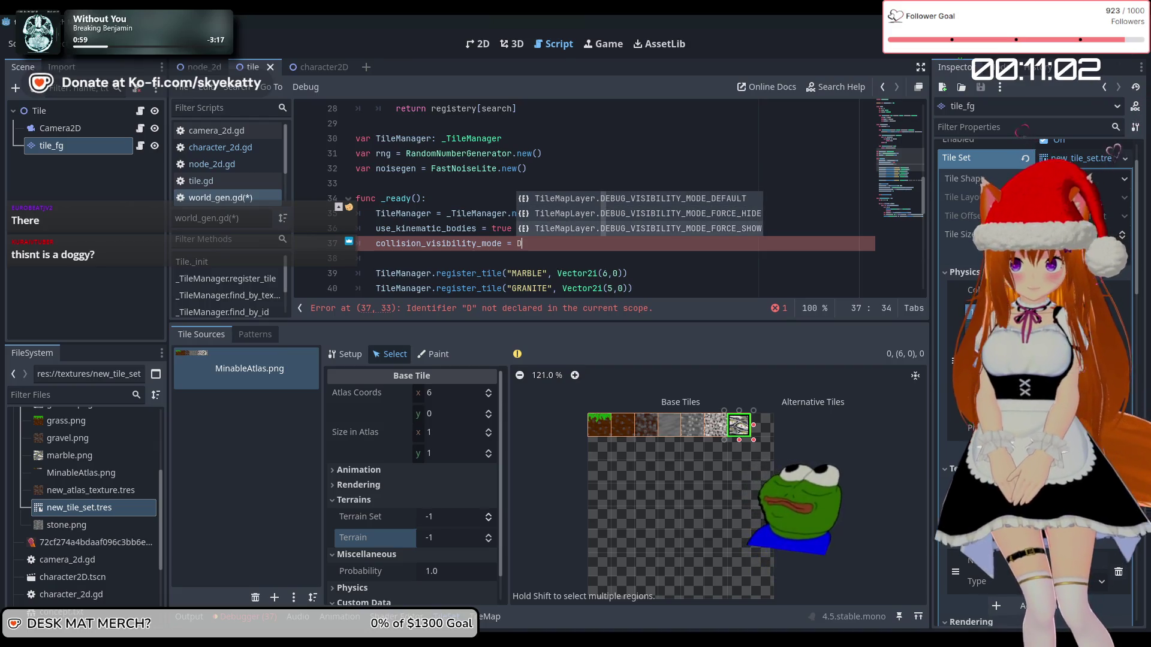
{"action": "double_click", "coordinate": [571, 228]}
{"action": "left_click", "coordinate": [523, 213]}
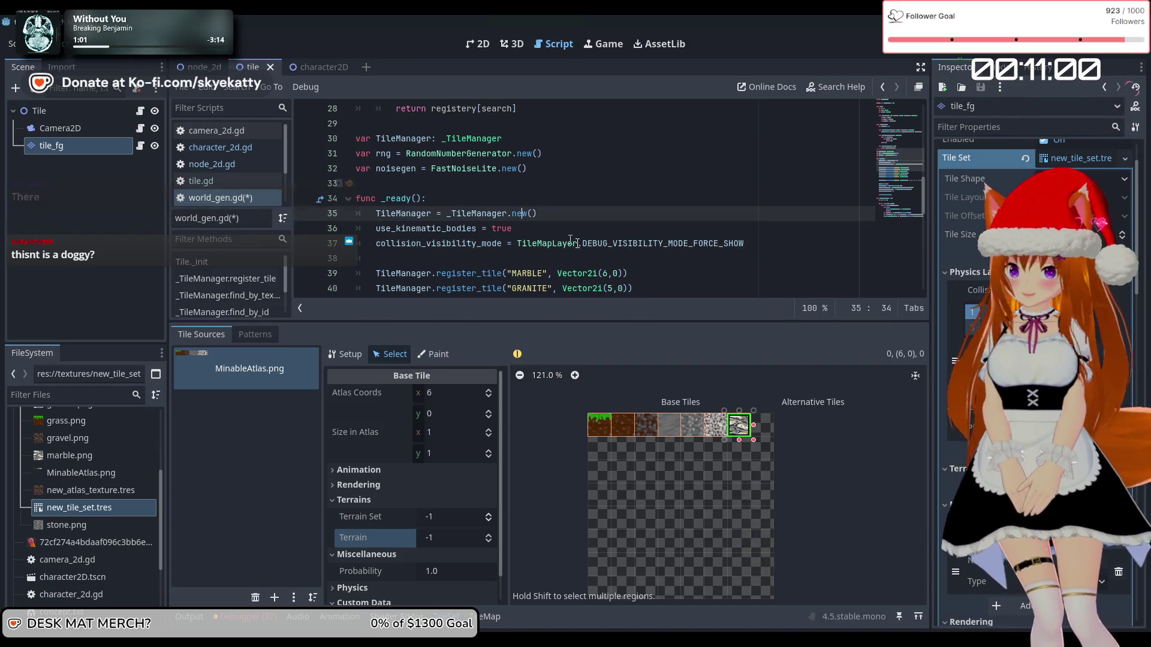
{"action": "left_click", "coordinate": [571, 239]}
{"action": "left_click", "coordinate": [512, 264]}
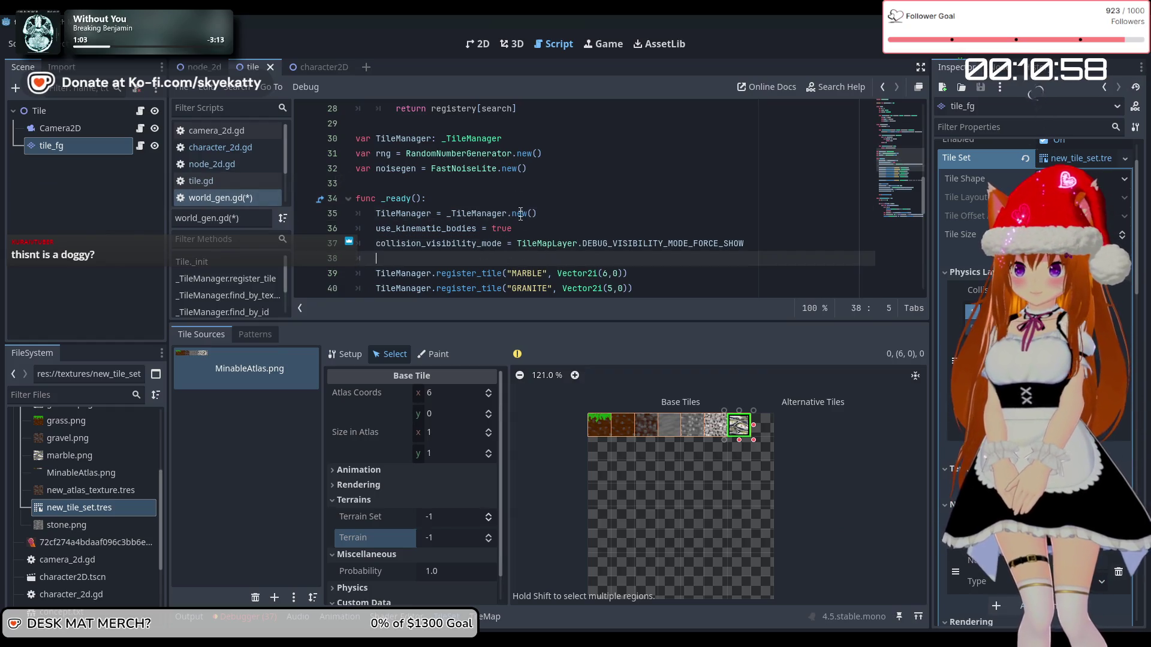
{"action": "left_click", "coordinate": [949, 52]}
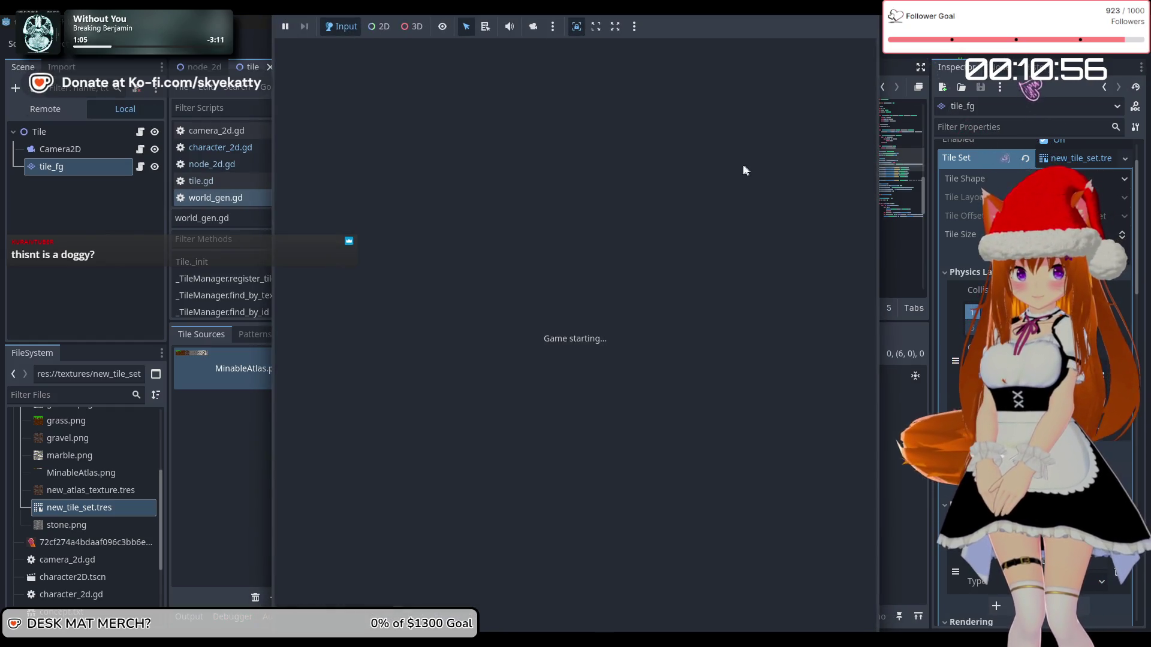
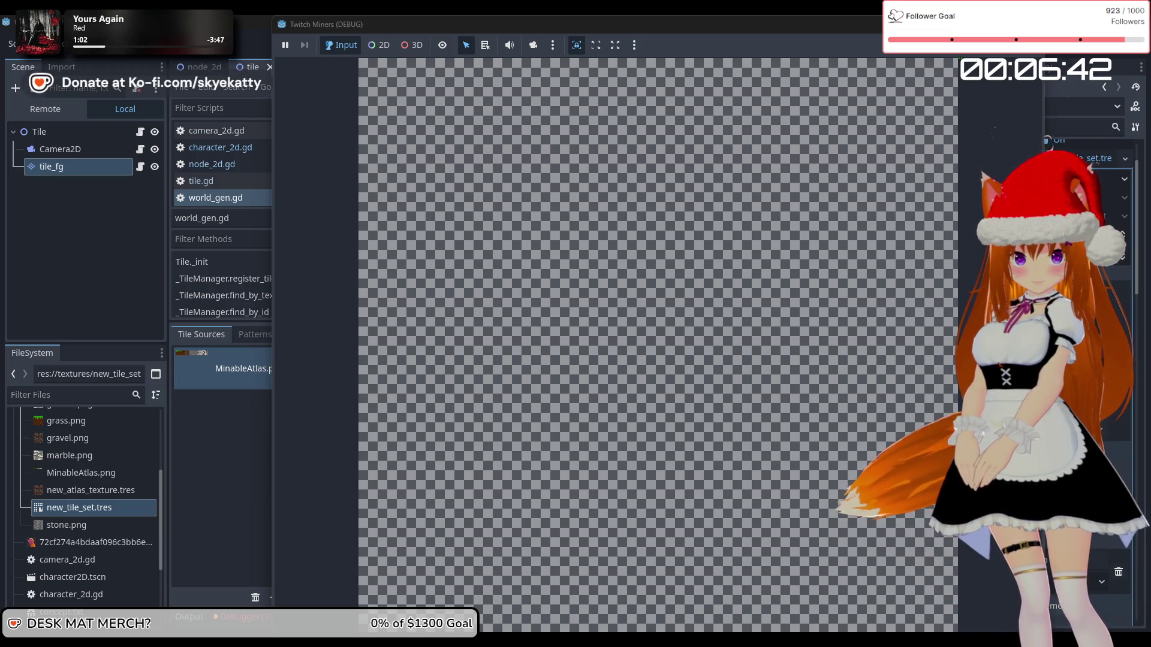
- Toggle Navigation Enabled under the tile_fg layer's Physics settings, then run the game with F5
{"action": "left_click", "coordinate": [81, 167]}
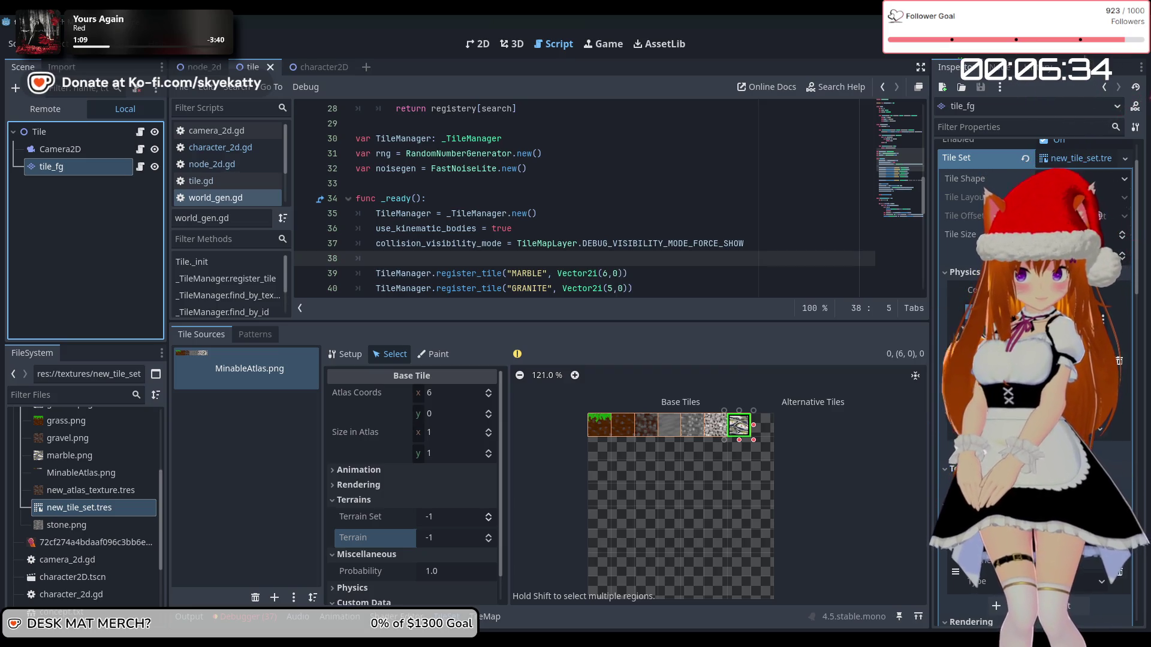
{"action": "scroll", "coordinate": [1034, 359], "scroll_direction": "up", "scroll_amount": 2}
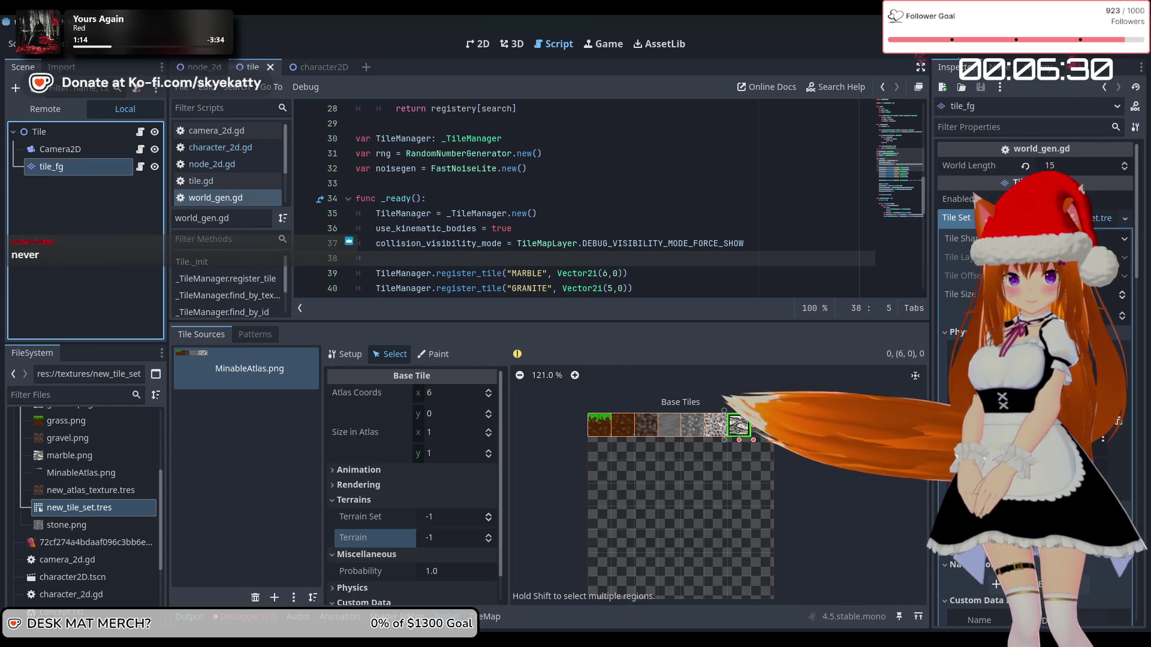
{"action": "scroll", "coordinate": [1034, 359], "scroll_direction": "down", "scroll_amount": 5}
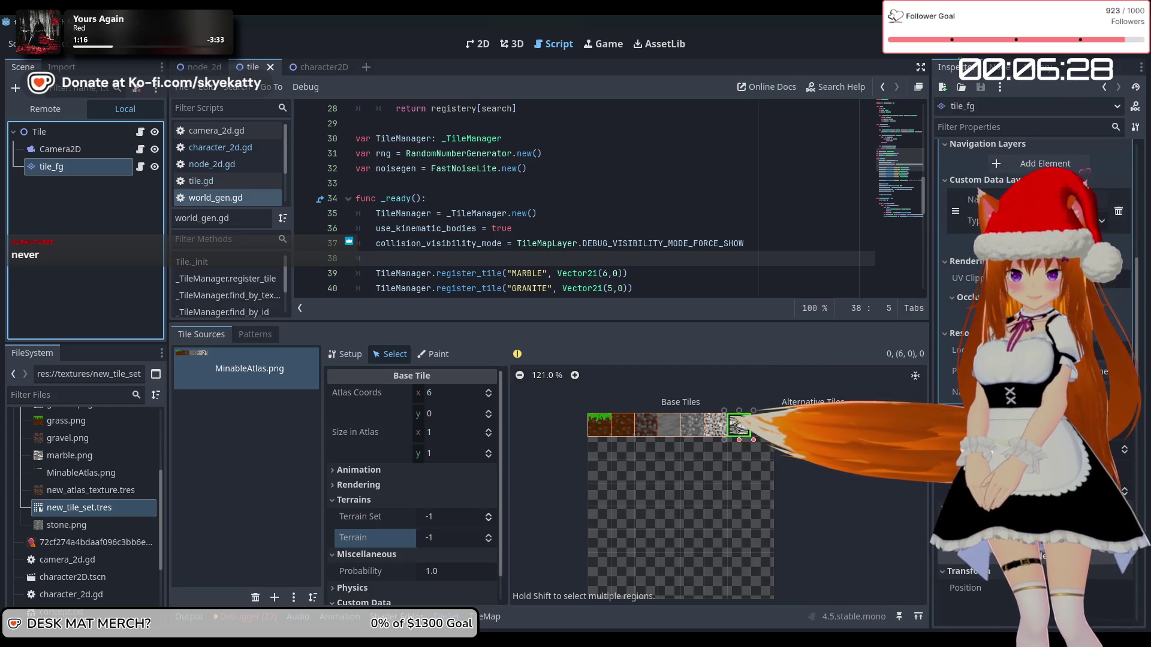
{"action": "scroll", "coordinate": [1034, 360], "scroll_direction": "down", "scroll_amount": 8}
{"action": "scroll", "coordinate": [971, 314], "scroll_direction": "down", "scroll_amount": 8}
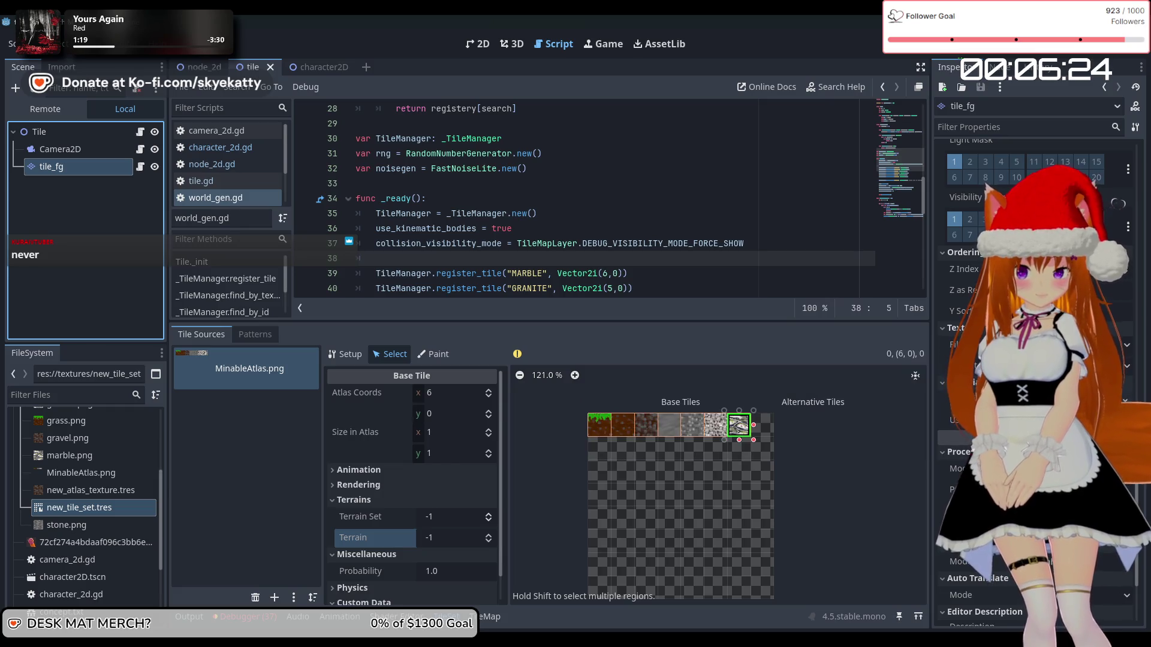
{"action": "scroll", "coordinate": [1019, 360], "scroll_direction": "up", "scroll_amount": 3}
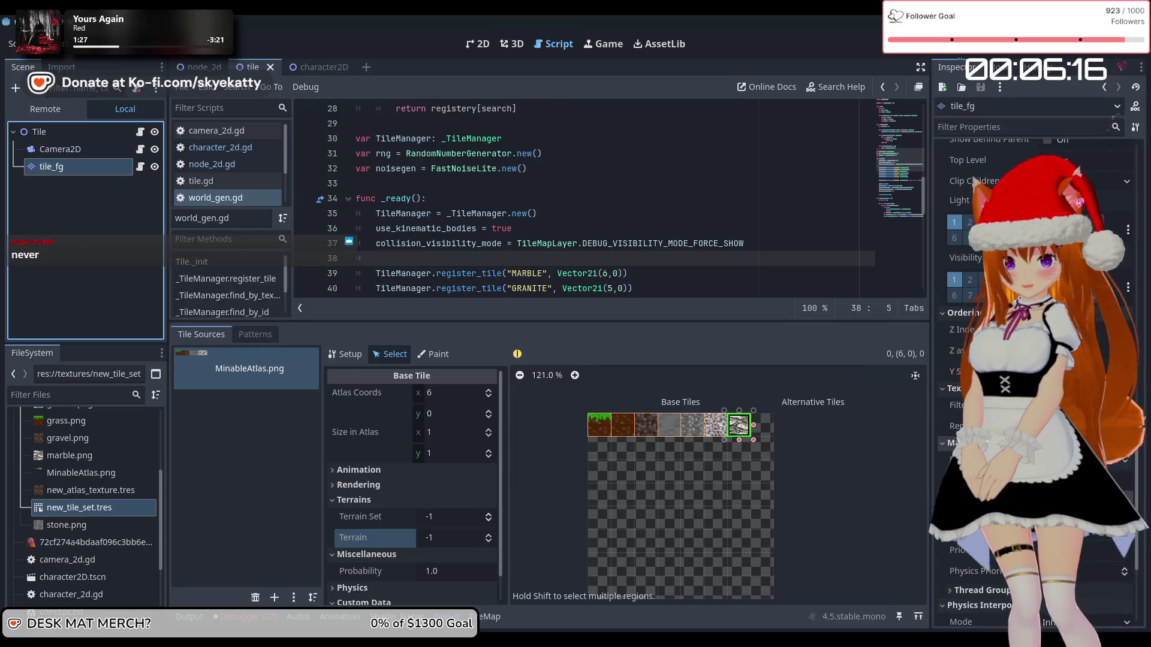
{"action": "scroll", "coordinate": [971, 359], "scroll_direction": "up", "scroll_amount": 6}
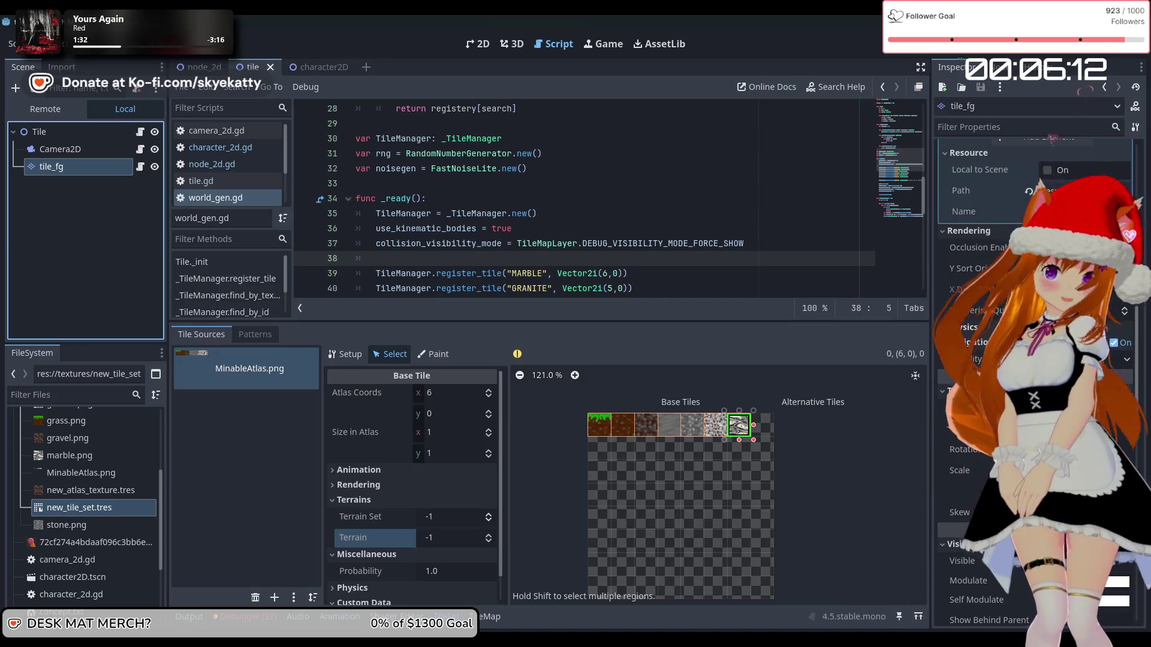
{"action": "left_click", "coordinate": [959, 327]}
{"action": "mouse_move", "coordinate": [965, 385]}
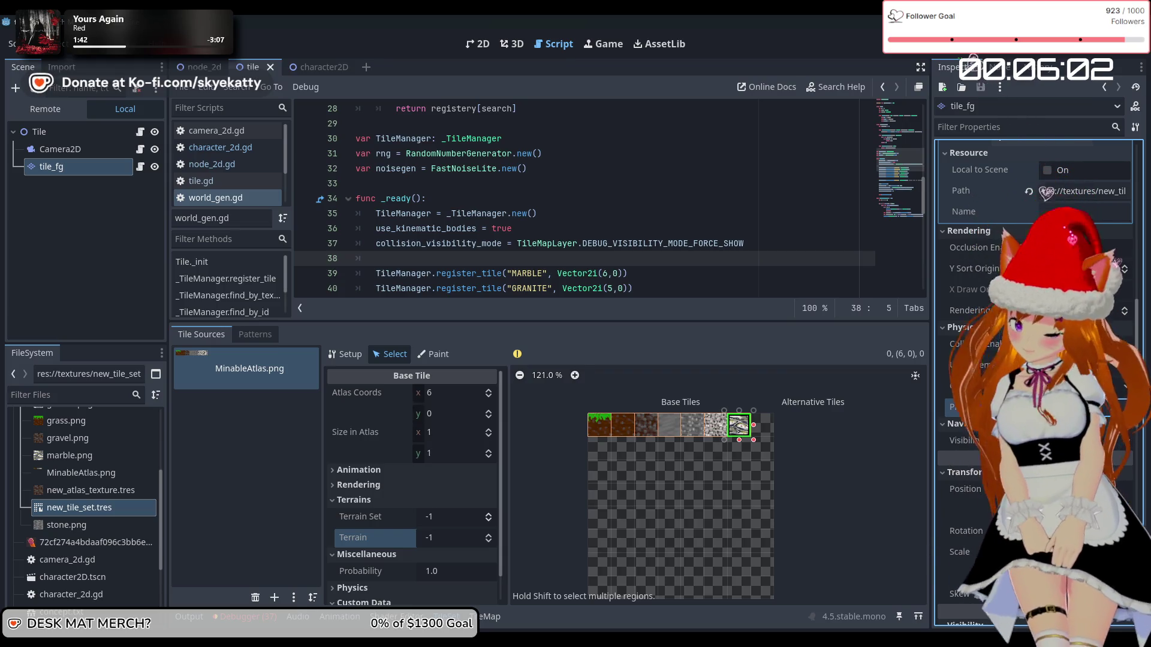
{"action": "left_click", "coordinate": [1114, 424]}
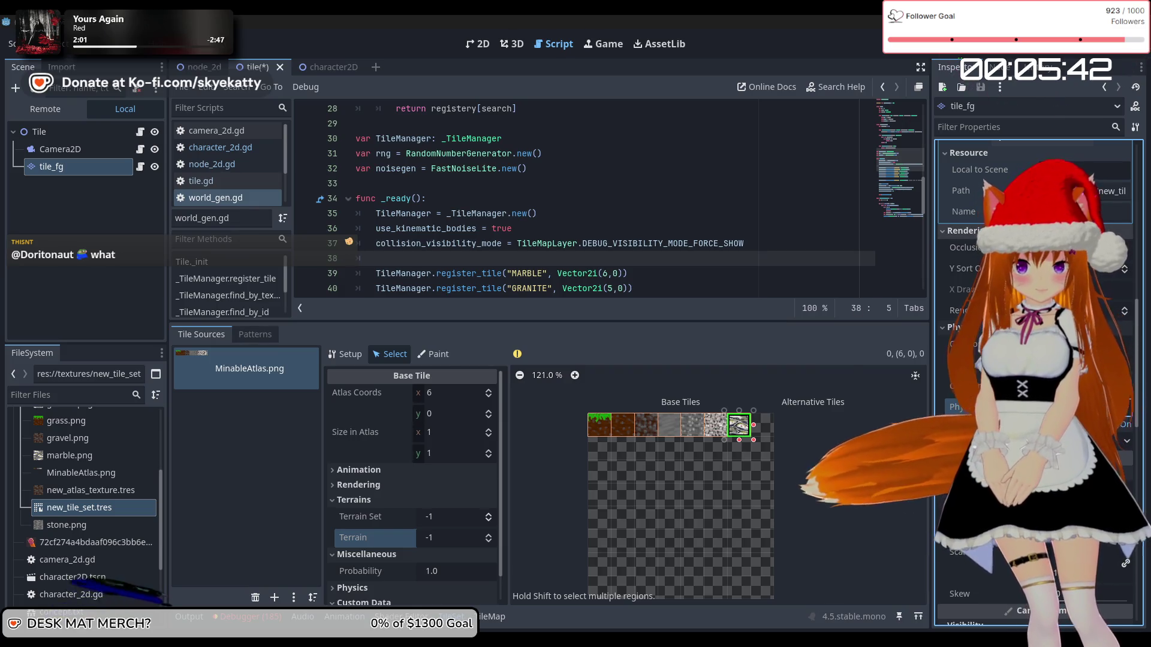
{"action": "key", "text": "F5"}
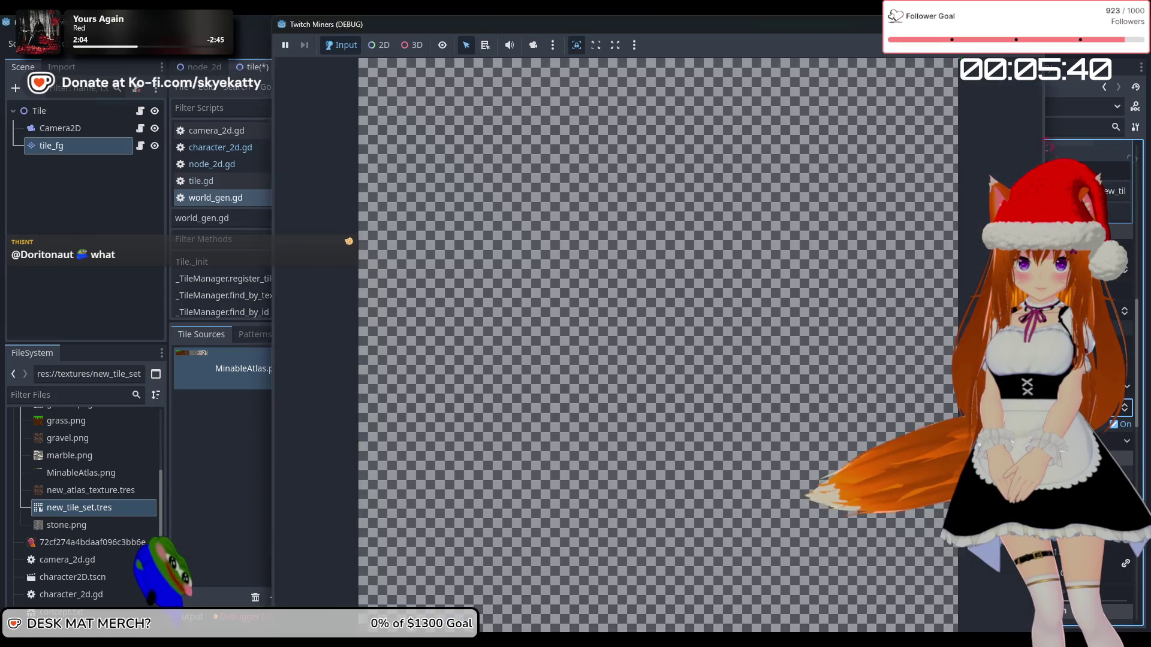
- Restart the game, walk the player right, left and right across the grass, then stop it
{"action": "key", "text": "F5"}
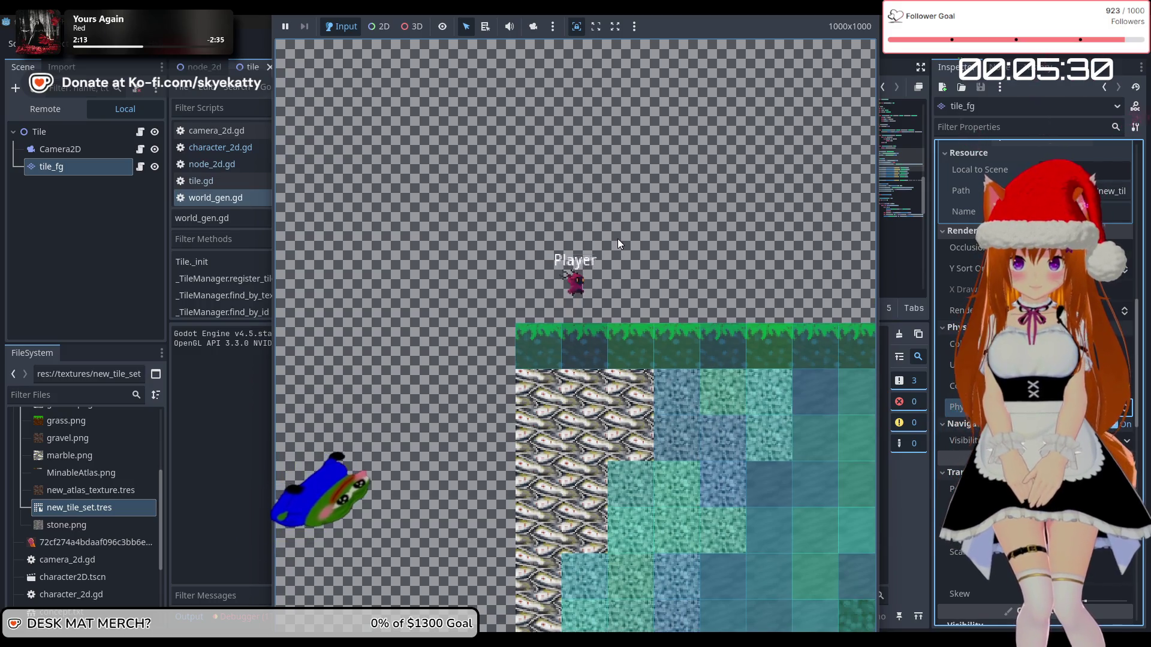
{"action": "key", "text": "Right"}
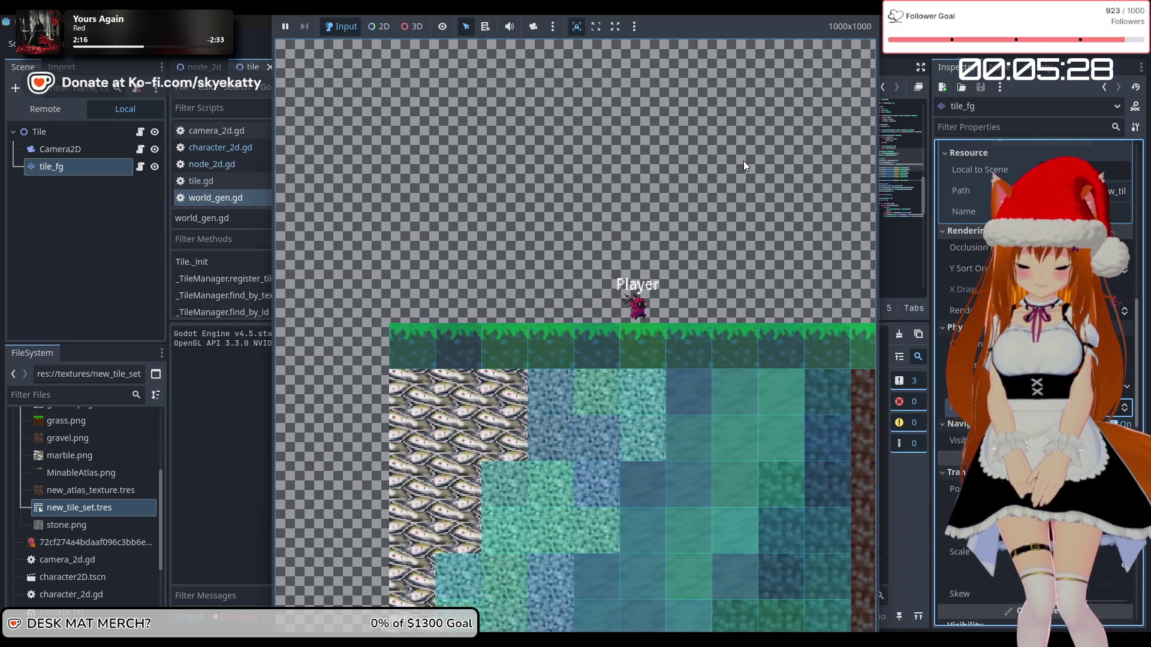
{"action": "key", "text": "Left"}
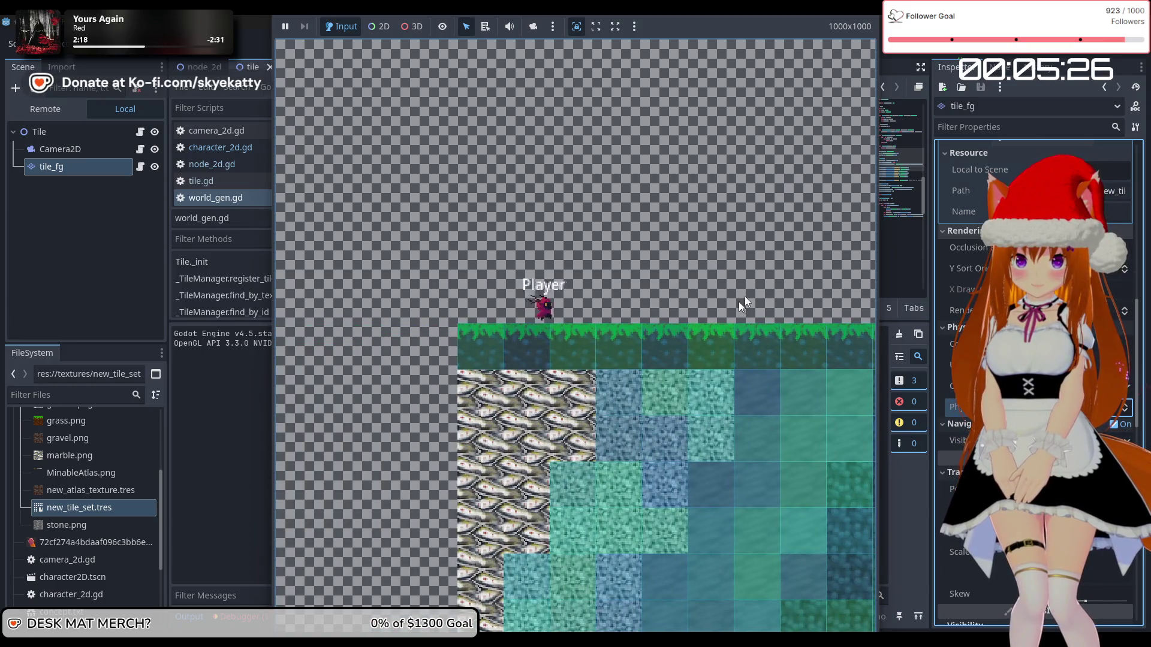
{"action": "key", "text": "Right"}
{"action": "key", "text": "F8"}
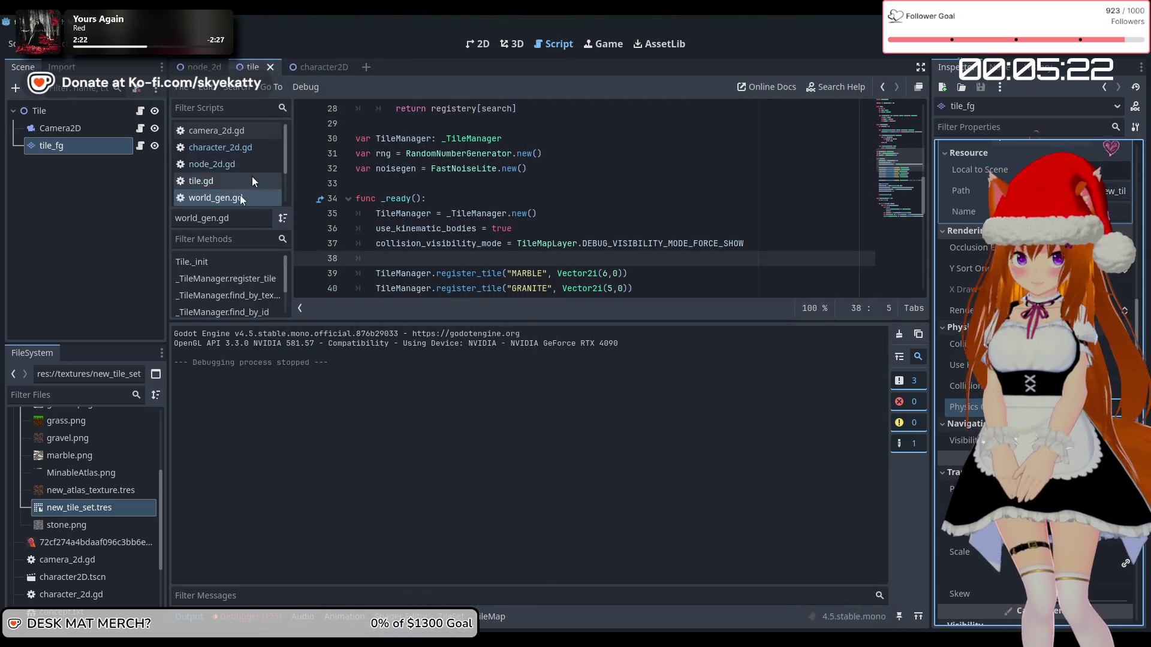
- Open new_tile_set.tres in the Select tab and expand Physics > Physics Layer 0
{"action": "left_click", "coordinate": [94, 521]}
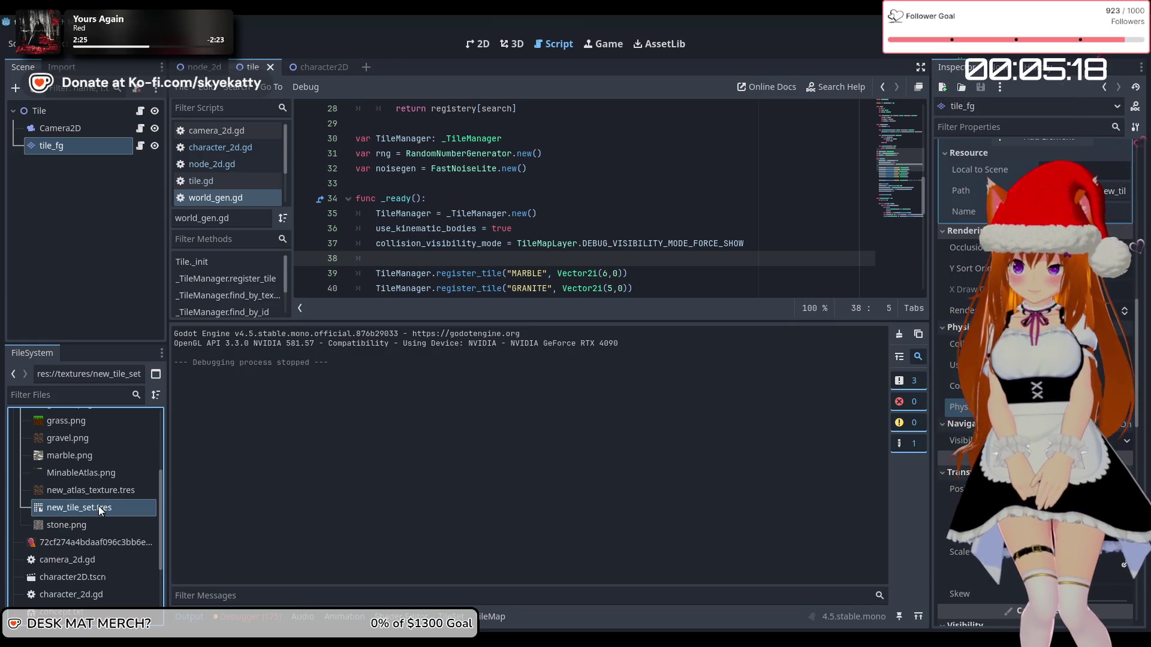
{"action": "double_click", "coordinate": [99, 506]}
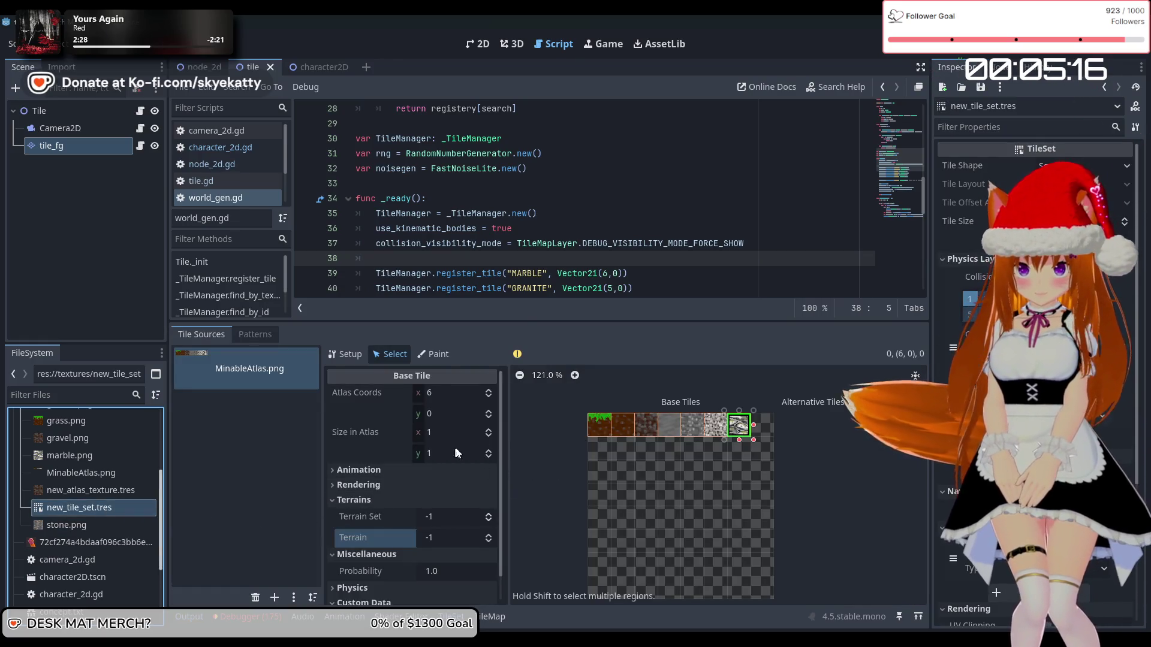
{"action": "left_click", "coordinate": [344, 354]}
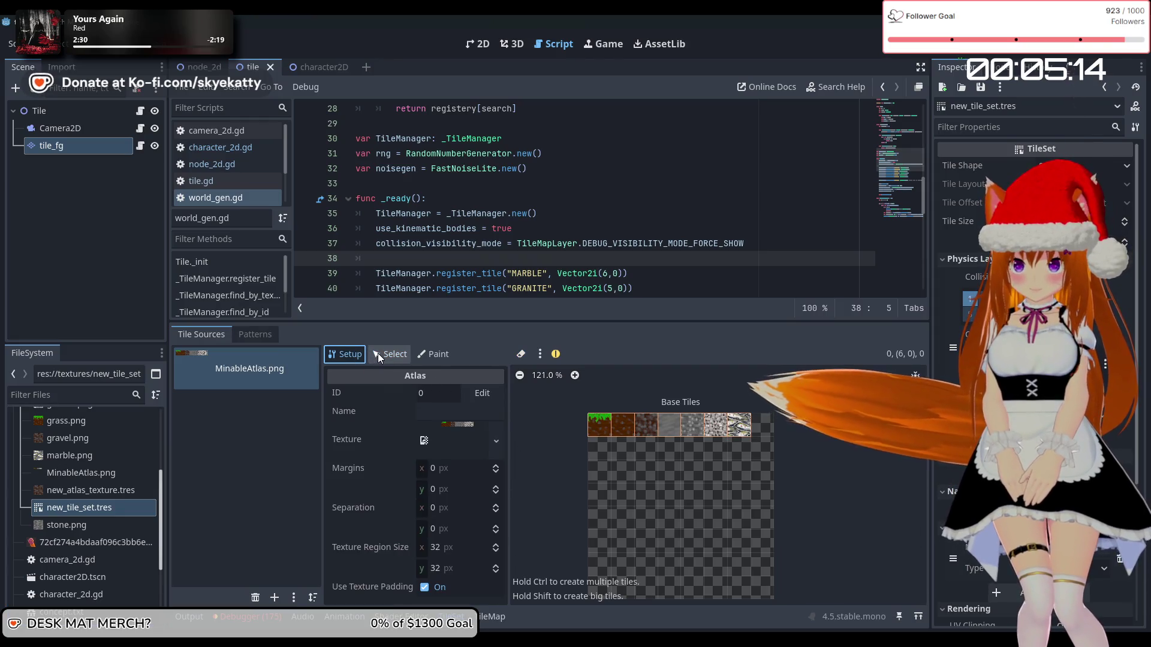
{"action": "left_click", "coordinate": [377, 354]}
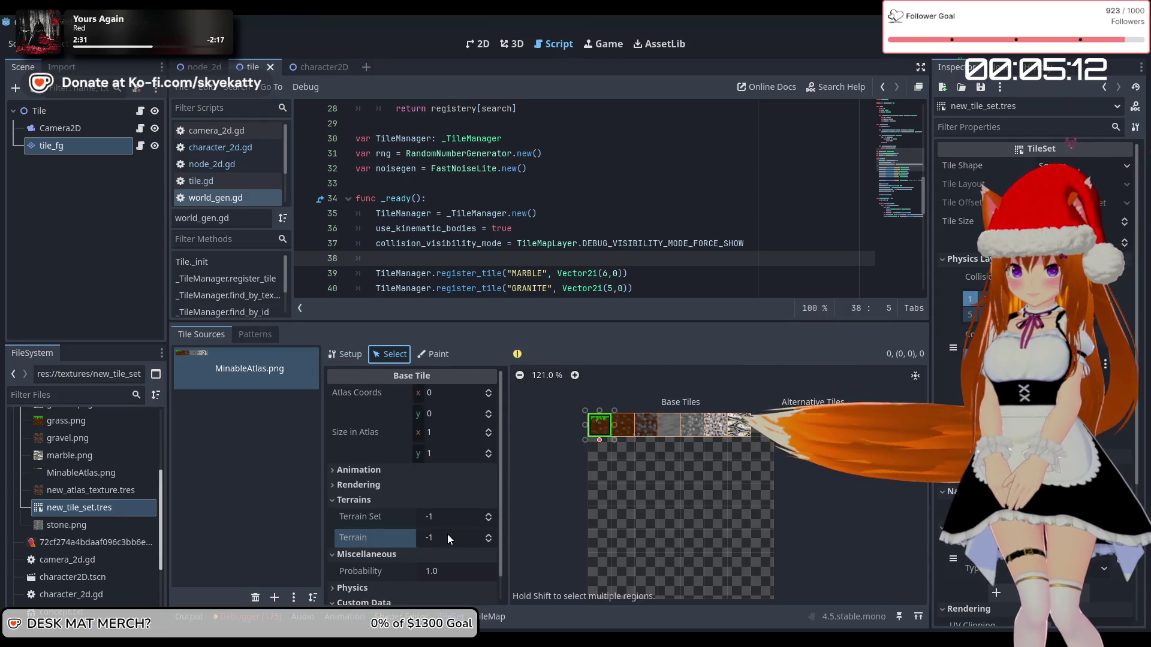
{"action": "scroll", "coordinate": [447, 535], "scroll_direction": "down", "scroll_amount": 2}
{"action": "left_click", "coordinate": [352, 560]}
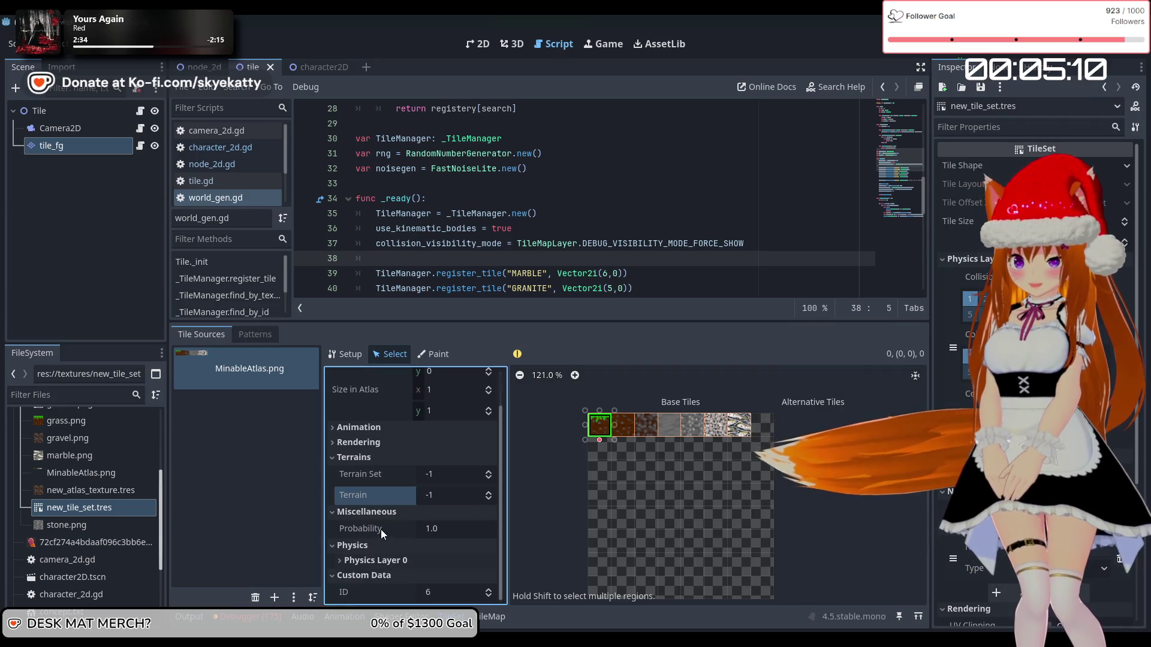
{"action": "left_click", "coordinate": [383, 558]}
{"action": "scroll", "coordinate": [389, 540], "scroll_direction": "down", "scroll_amount": 5}
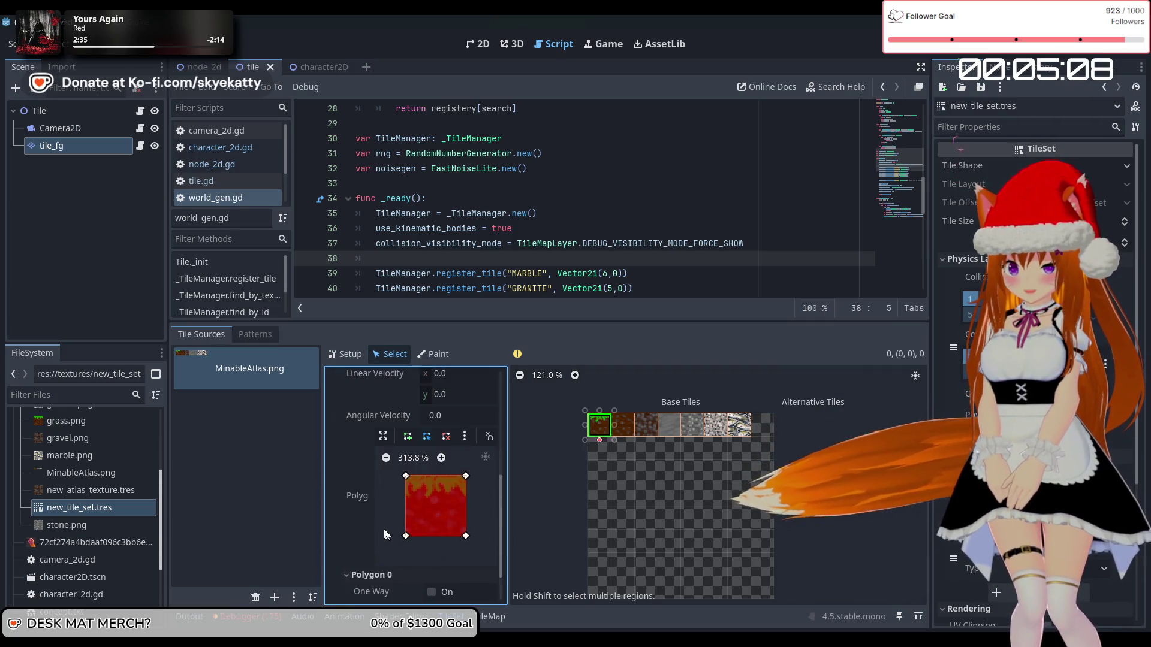
- Inspect the collision polygons of the third through last atlas tiles
{"action": "left_click", "coordinate": [652, 435]}
{"action": "left_click", "coordinate": [671, 433]}
{"action": "left_click", "coordinate": [695, 435]}
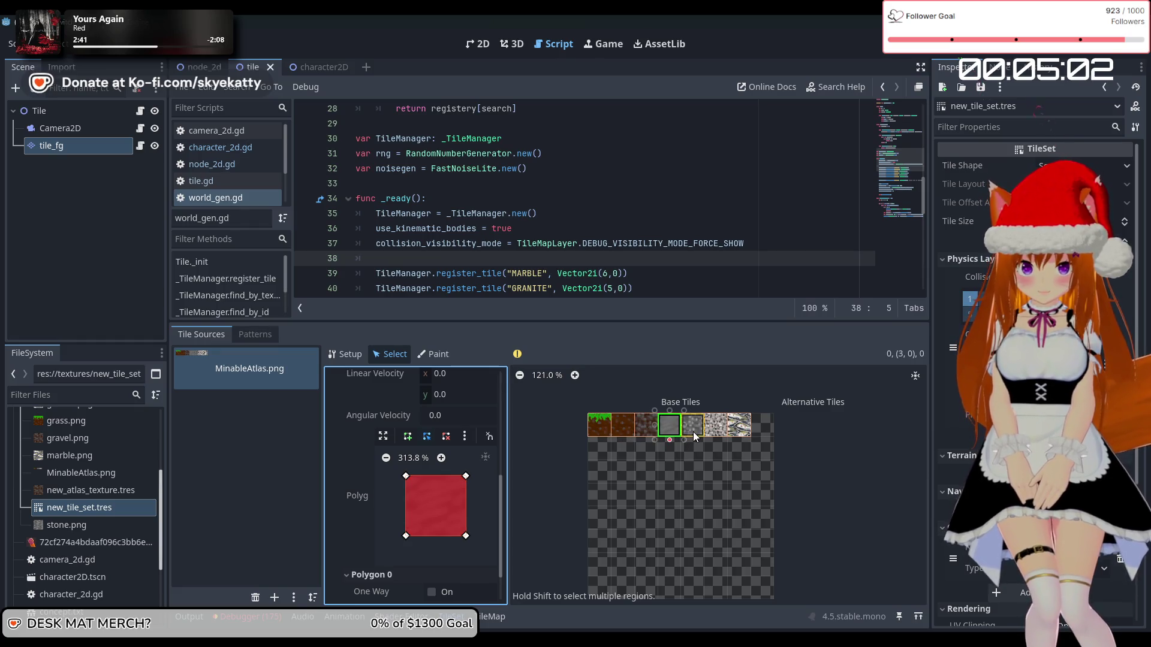
{"action": "left_click", "coordinate": [721, 435]}
{"action": "left_click", "coordinate": [740, 431]}
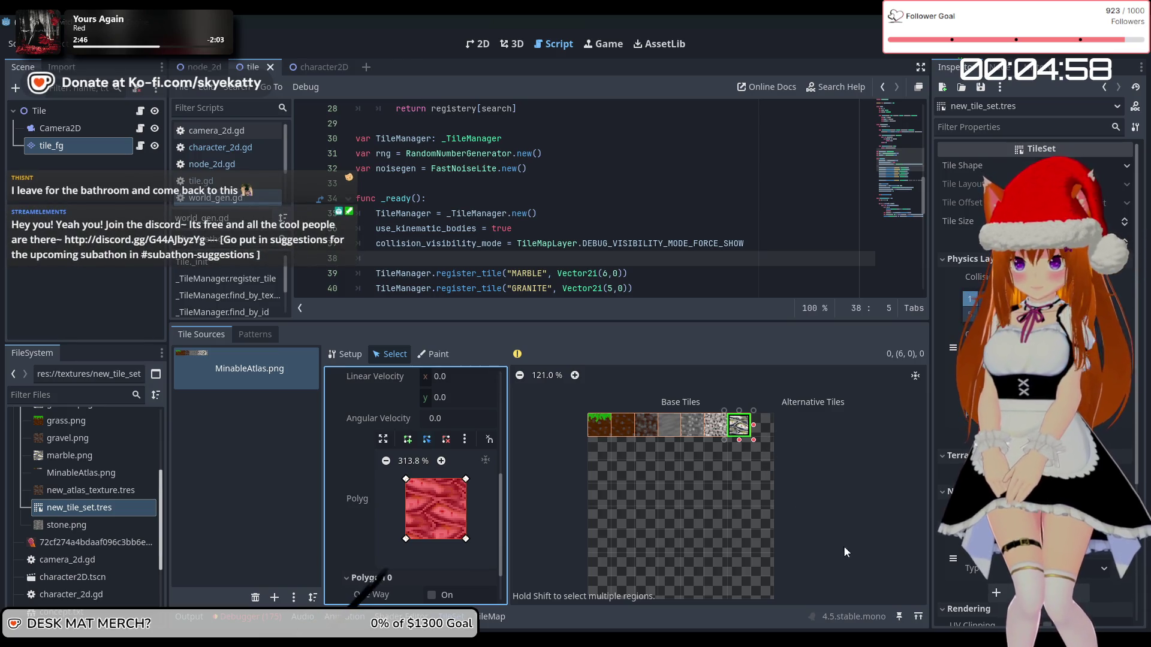
- Check the Custom Data ID of the first three atlas tiles, then run the game
{"action": "scroll", "coordinate": [361, 502], "scroll_direction": "down", "scroll_amount": 3}
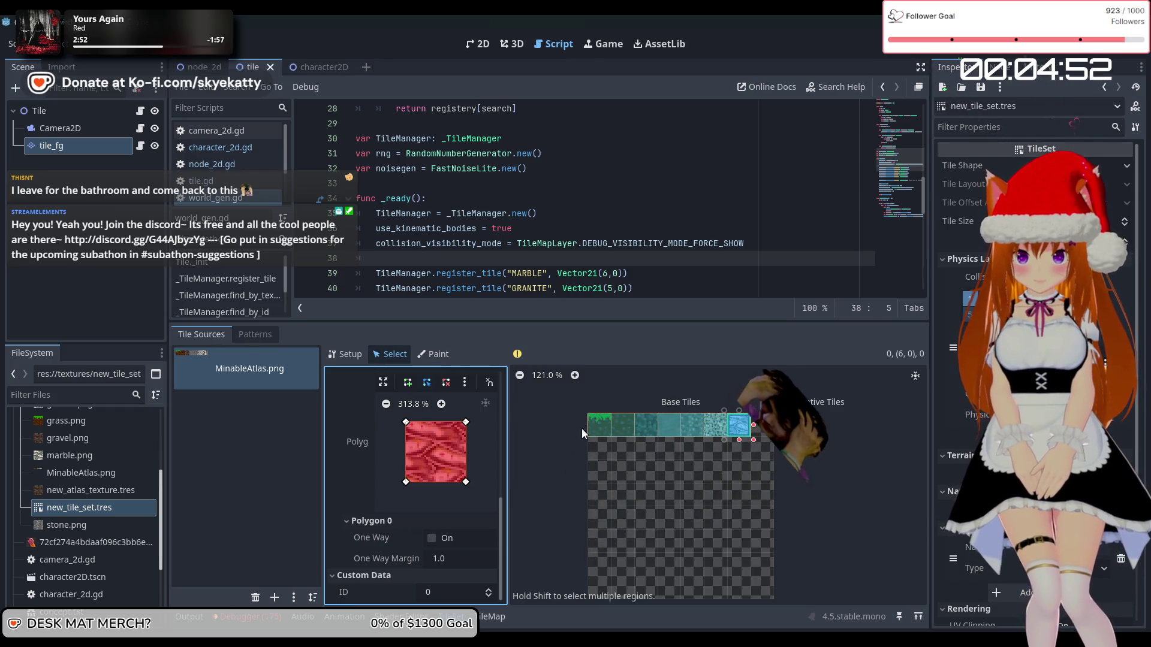
{"action": "left_click", "coordinate": [600, 425]}
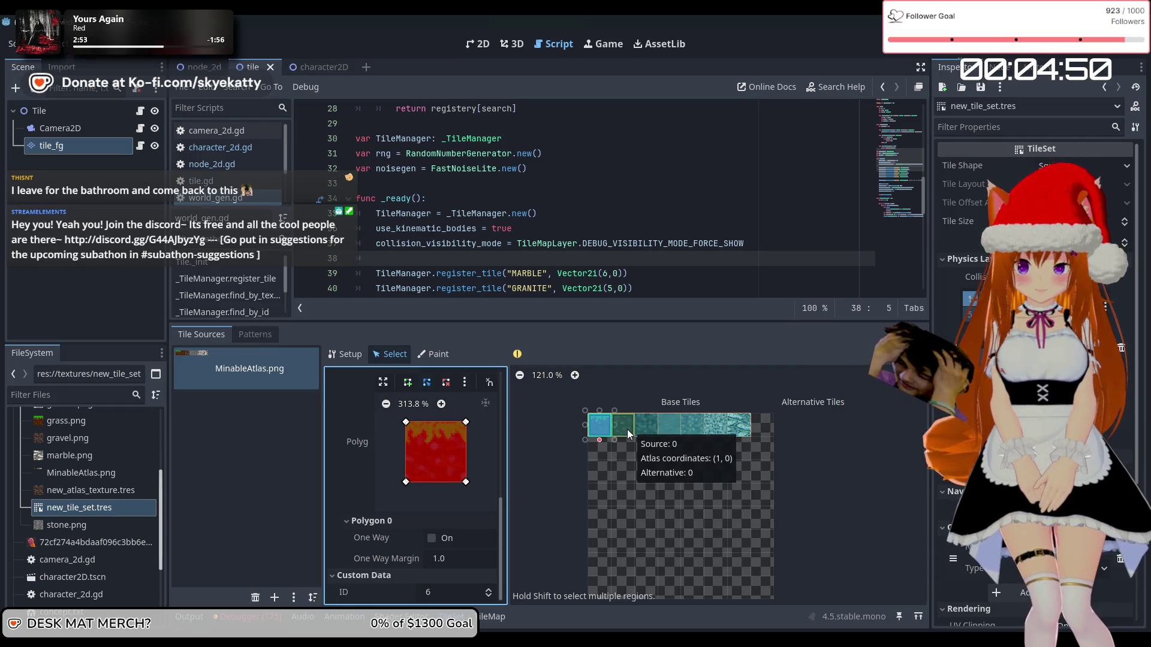
{"action": "left_click", "coordinate": [628, 430]}
{"action": "left_click", "coordinate": [646, 431]}
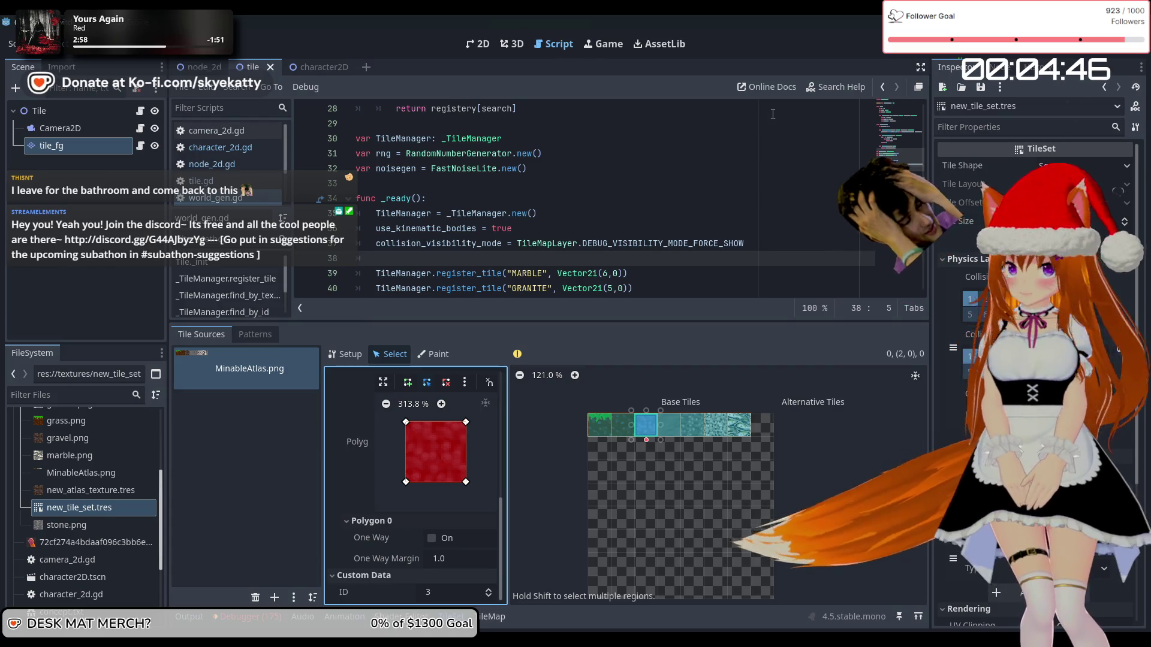
{"action": "key", "text": "F5"}
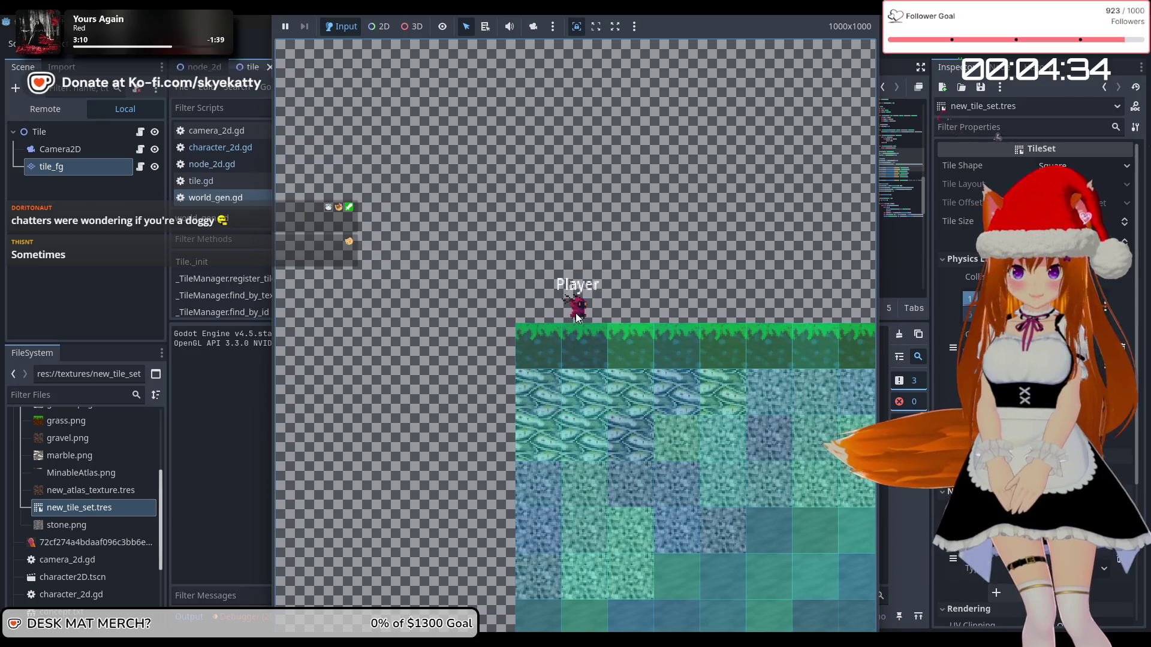
- Walk the player right across the generated terrain over repeated runs, then stop the game
{"action": "key", "text": "Right"}
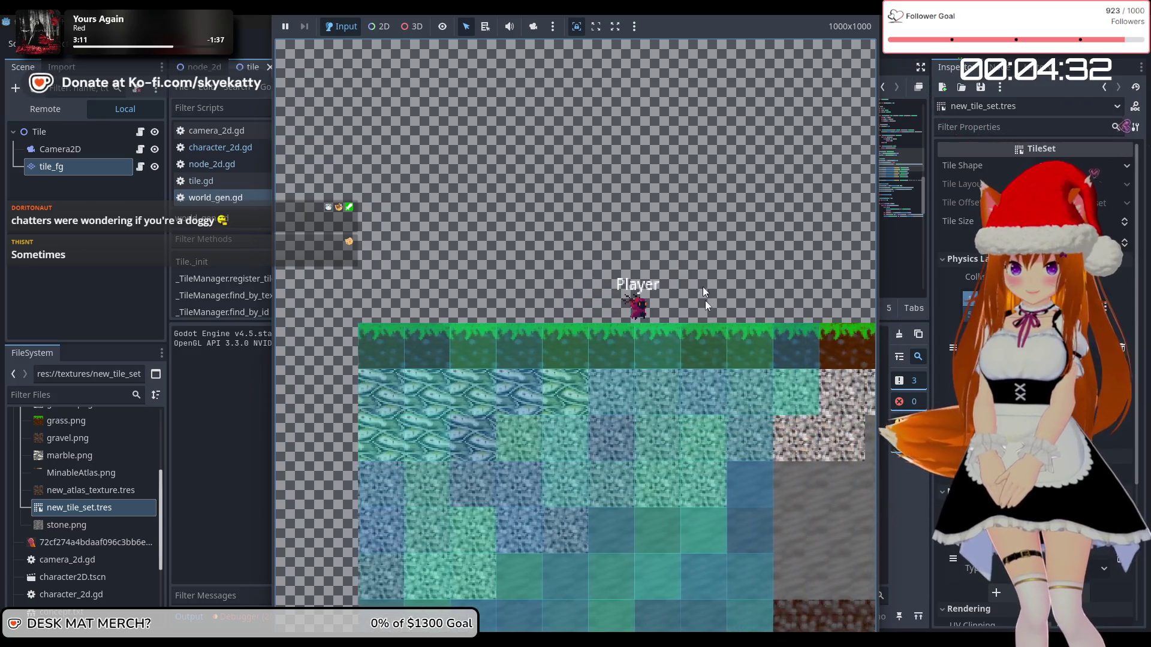
{"action": "key", "text": "Right"}
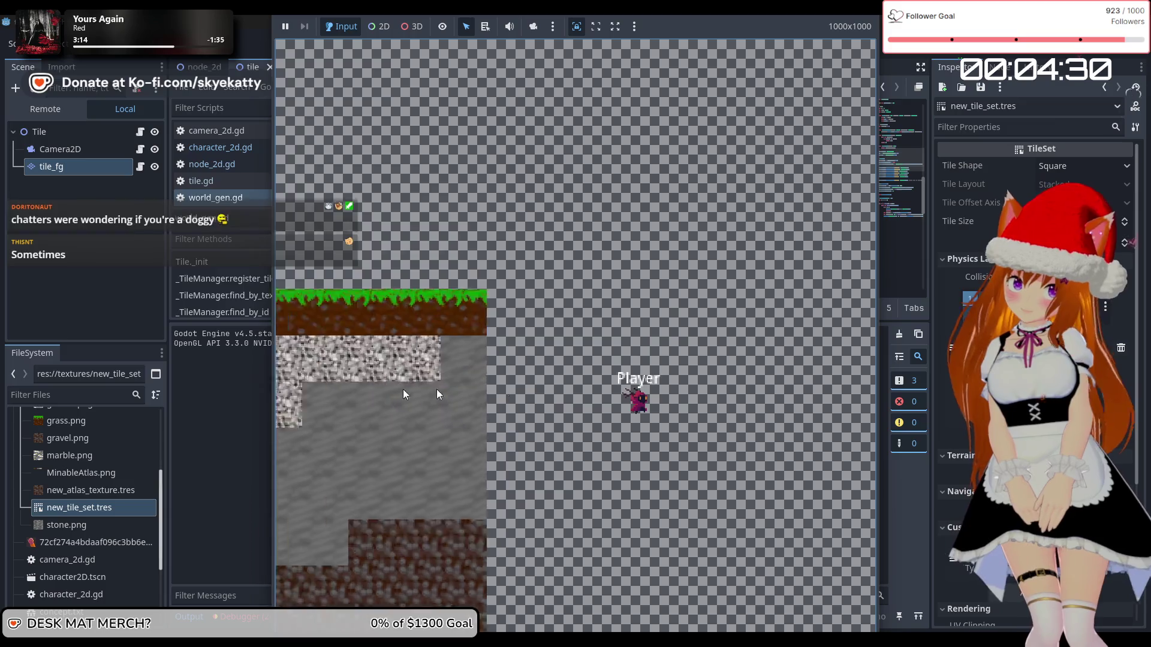
{"action": "key", "text": "Right"}
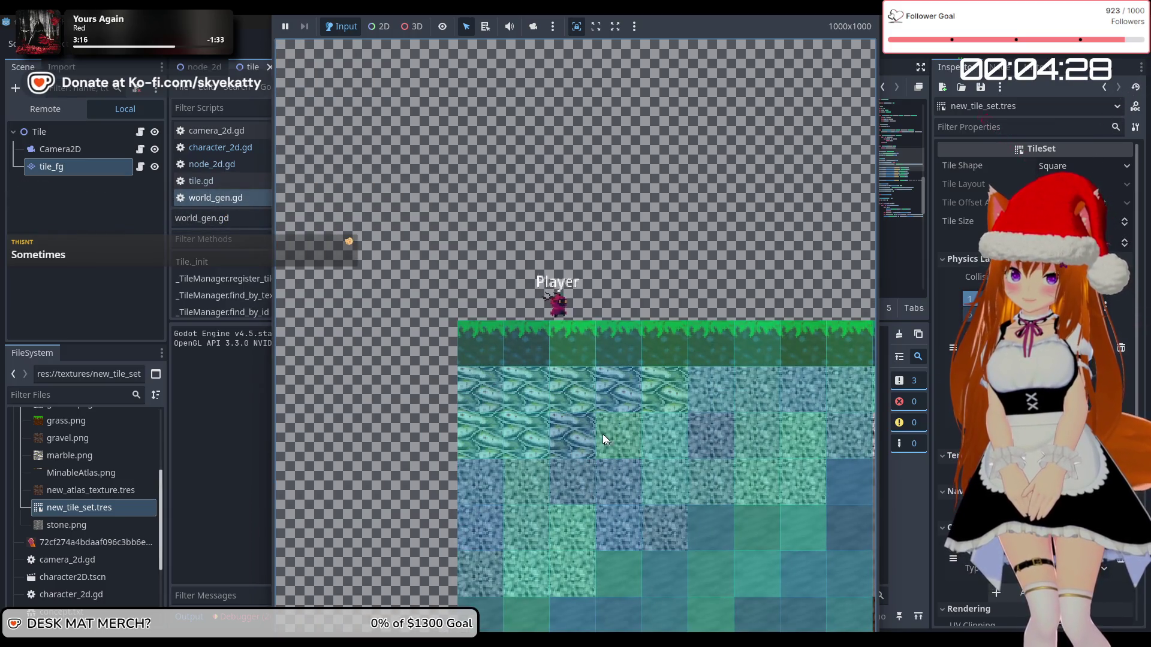
{"action": "key", "text": "Right"}
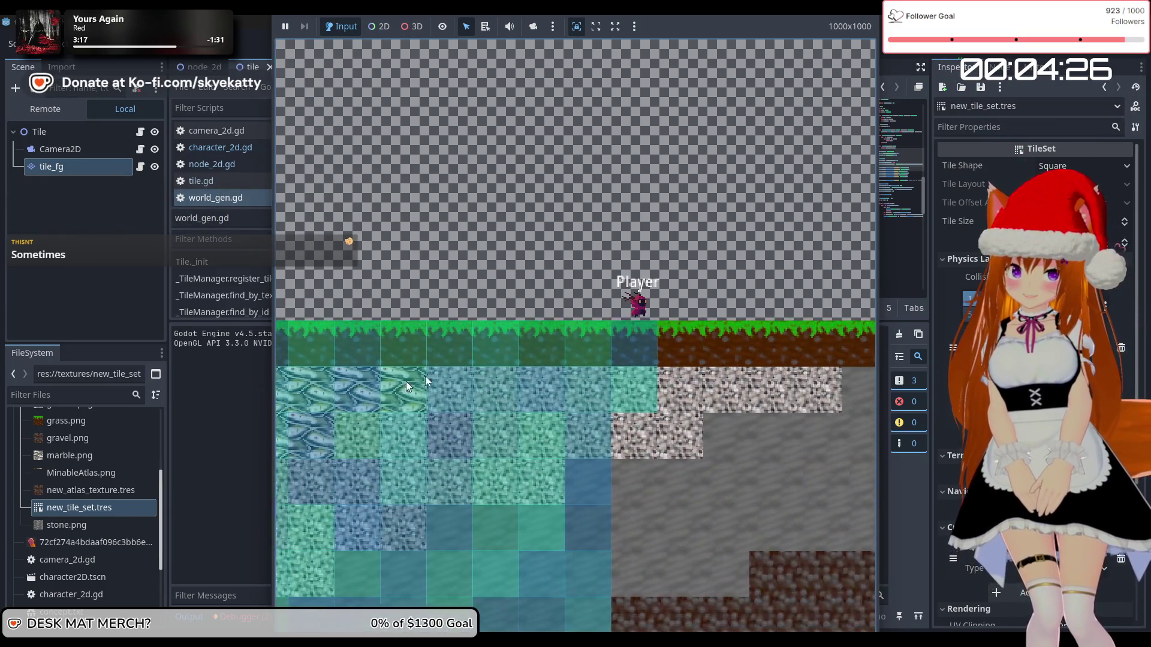
{"action": "key", "text": "Right"}
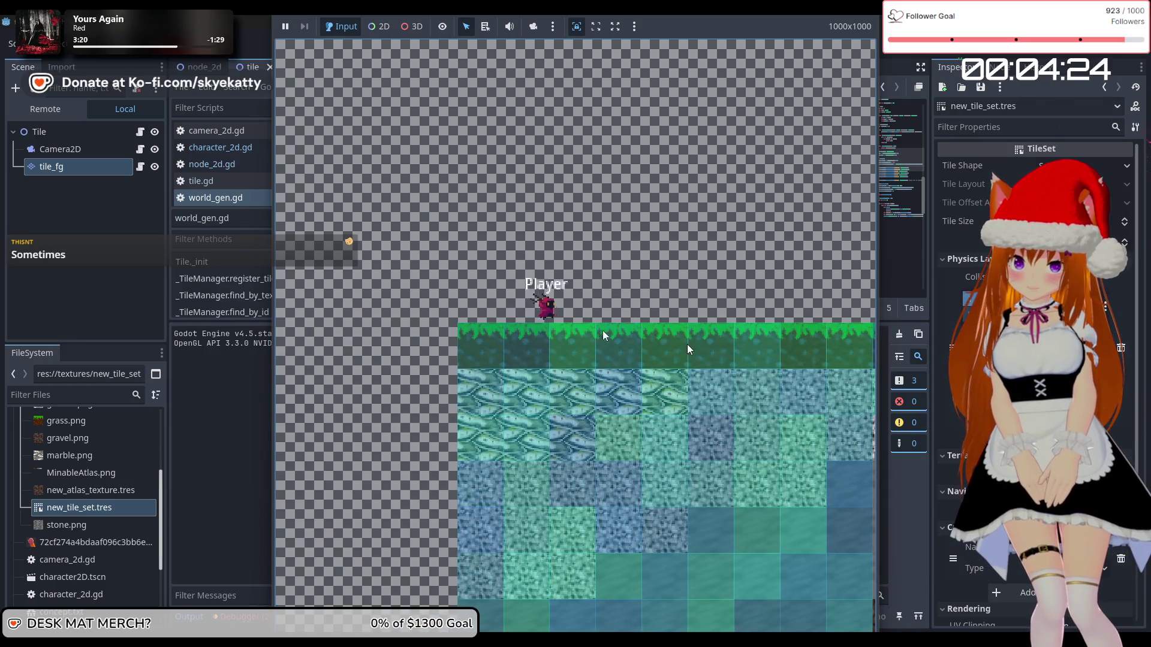
{"action": "key", "text": "Right"}
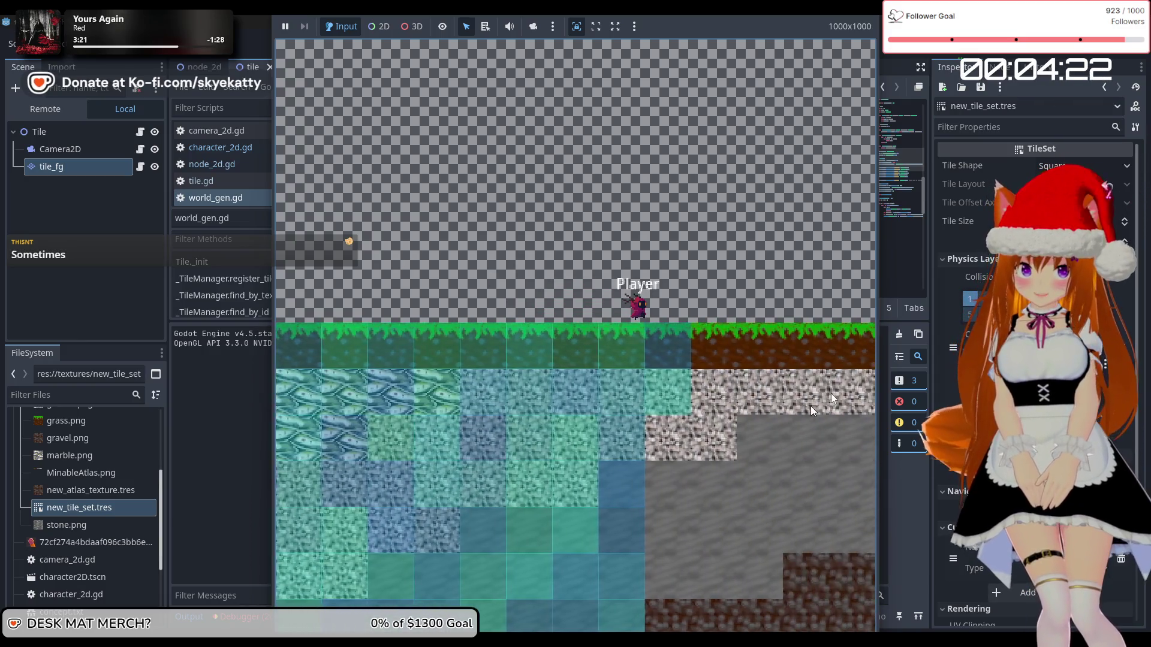
{"action": "key", "text": "Right"}
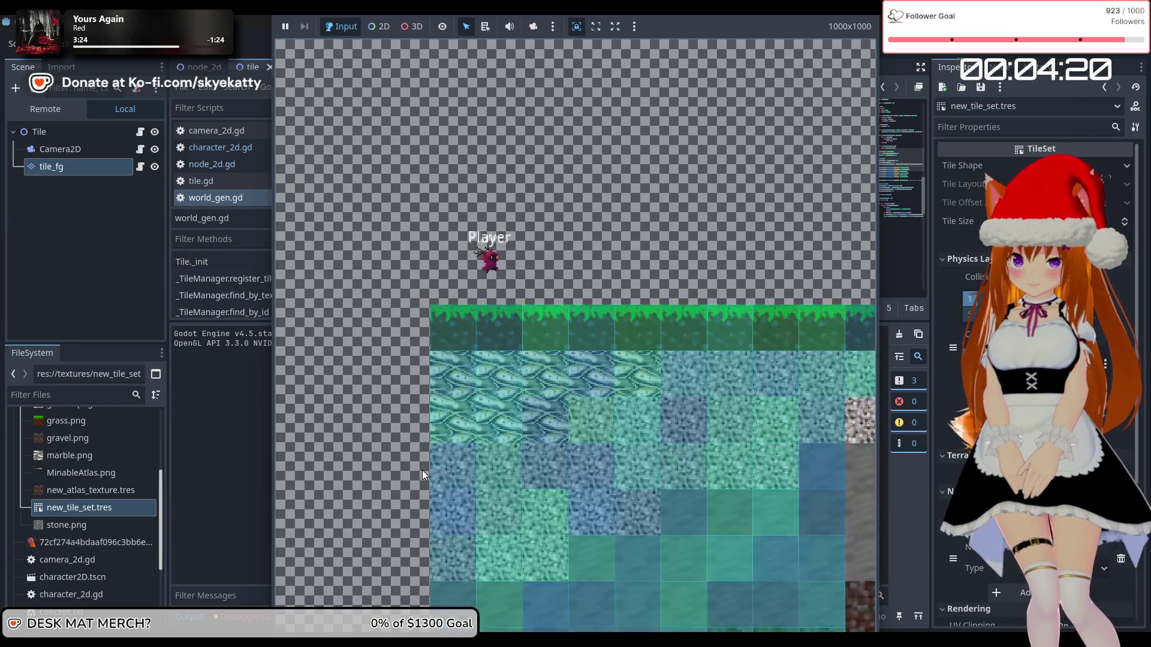
{"action": "key", "text": "Right"}
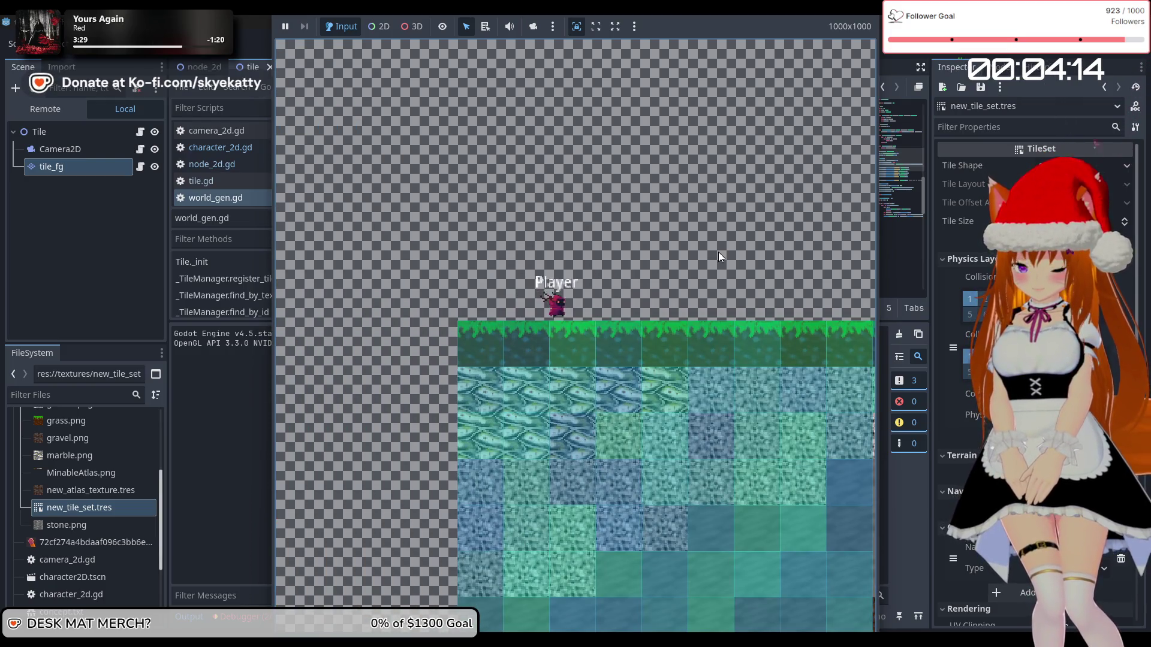
{"action": "key", "text": "F8"}
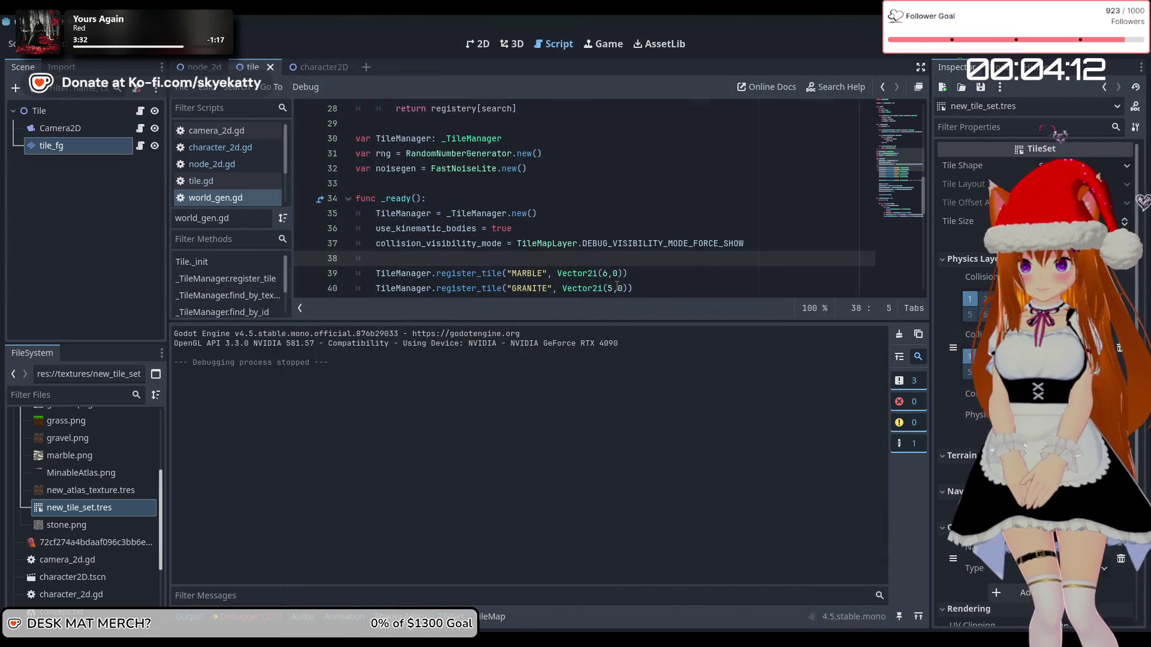
- Delete the use_kinematic_bodies = true line from world_gen.gd's _ready and run the project
{"action": "scroll", "coordinate": [618, 270], "scroll_direction": "down", "scroll_amount": 2}
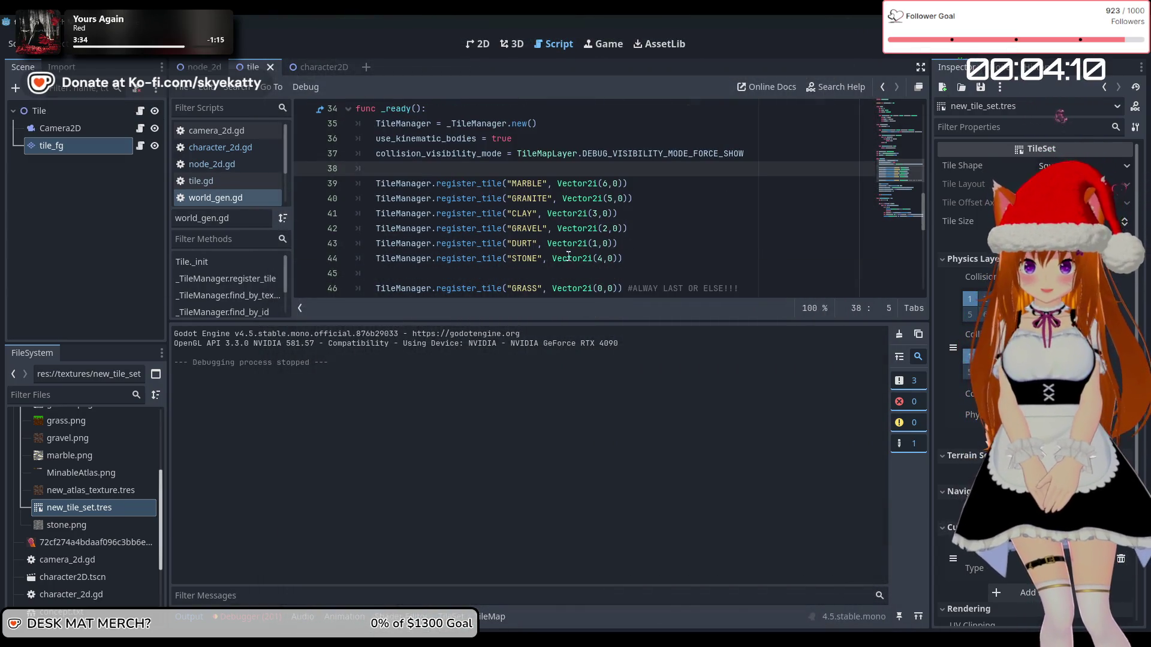
{"action": "scroll", "coordinate": [569, 255], "scroll_direction": "up", "scroll_amount": 1}
{"action": "scroll", "coordinate": [527, 236], "scroll_direction": "up", "scroll_amount": 1}
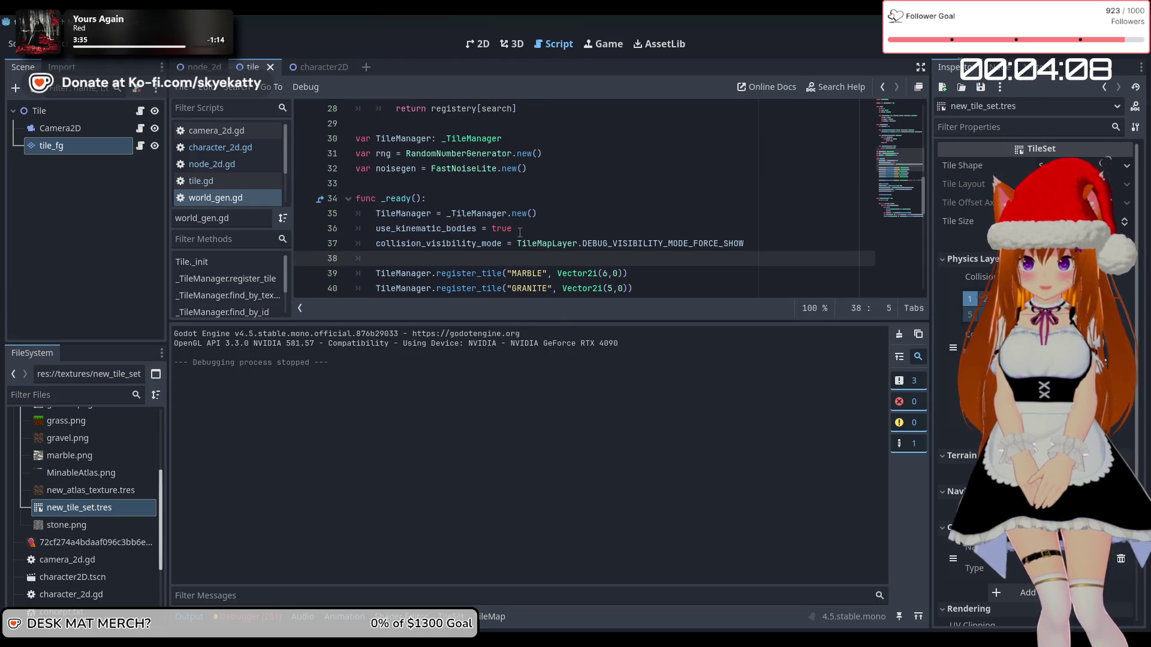
{"action": "mouse_move", "coordinate": [514, 229]}
{"action": "left_mouse_down"}
{"action": "mouse_move", "coordinate": [304, 251]}
{"action": "mouse_move", "coordinate": [292, 236]}
{"action": "left_mouse_up"}
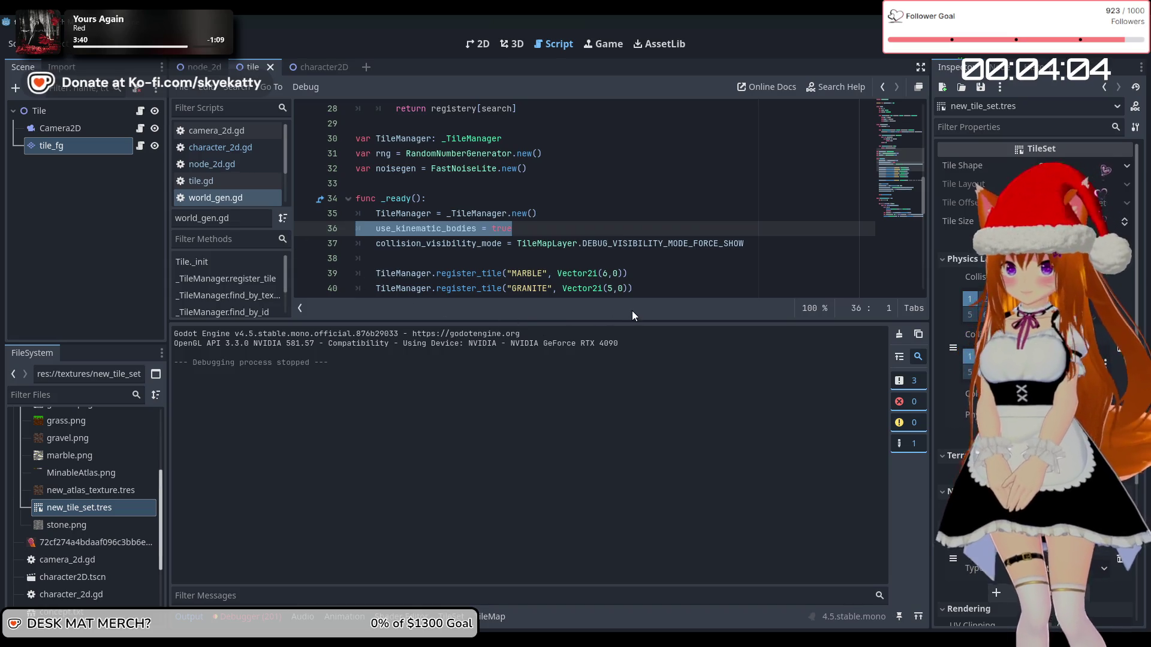
{"action": "key", "text": "BackSpace"}
{"action": "key", "text": "BackSpace"}
{"action": "left_click", "coordinate": [944, 54]}
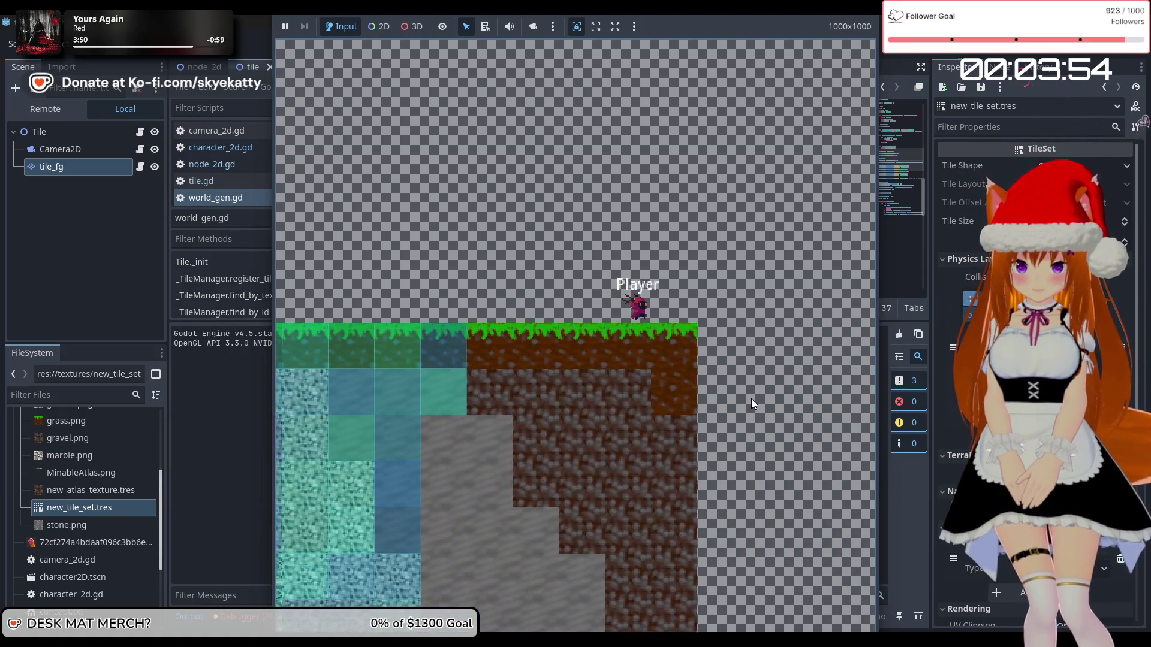
- Stop the game, scroll through world_gen.gd, and open character_2d.gd at its slide-collision loop
{"action": "key", "text": "F8"}
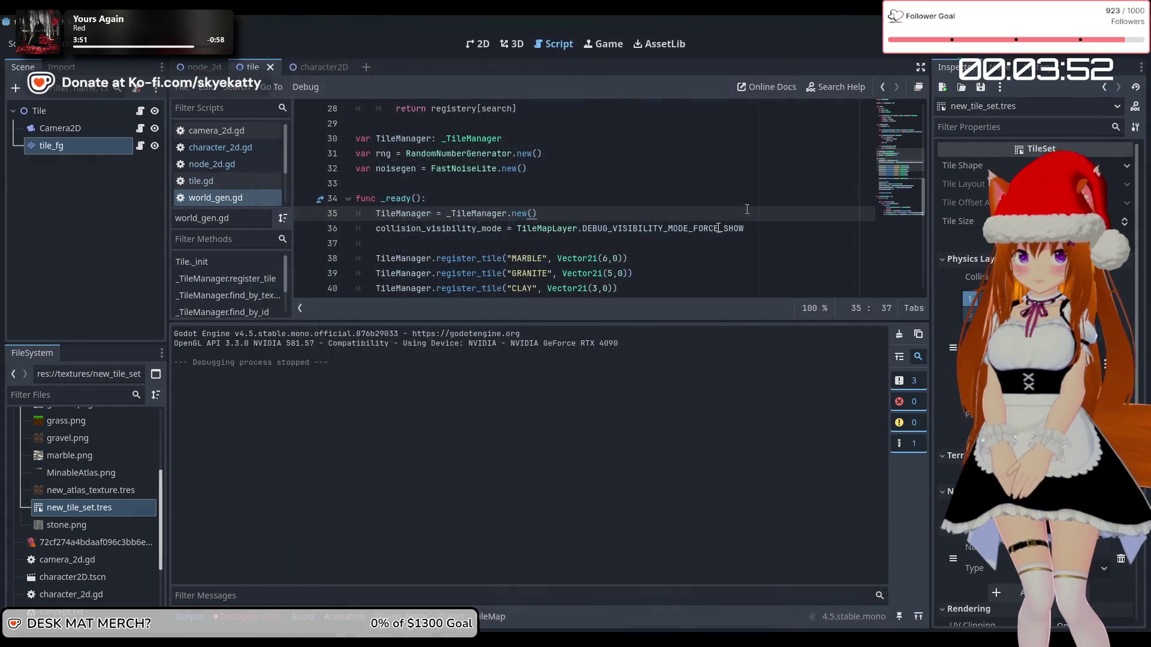
{"action": "scroll", "coordinate": [635, 270], "scroll_direction": "down", "scroll_amount": 1}
{"action": "scroll", "coordinate": [642, 263], "scroll_direction": "down", "scroll_amount": 1}
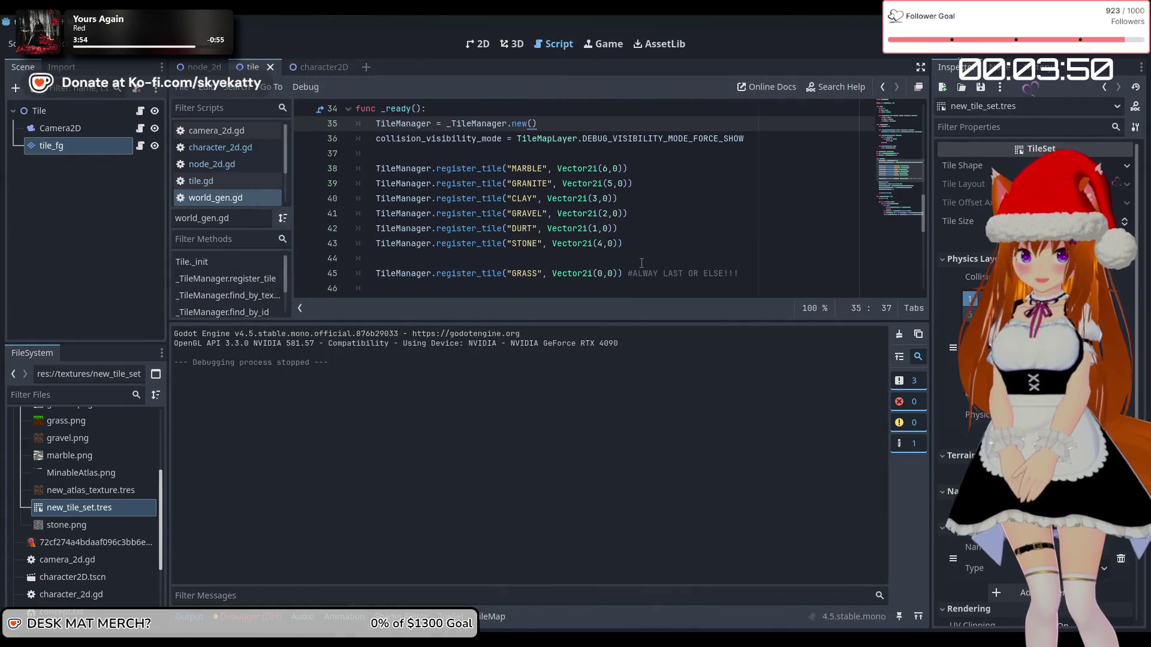
{"action": "scroll", "coordinate": [574, 219], "scroll_direction": "down", "scroll_amount": 2}
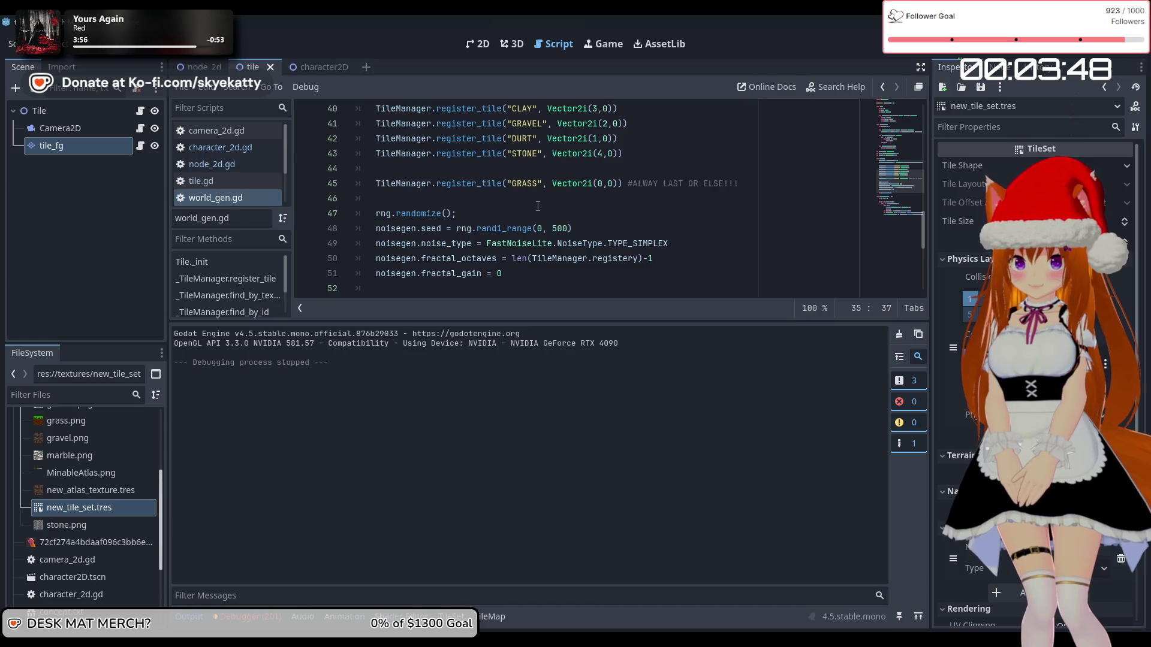
{"action": "scroll", "coordinate": [537, 206], "scroll_direction": "down", "scroll_amount": 2}
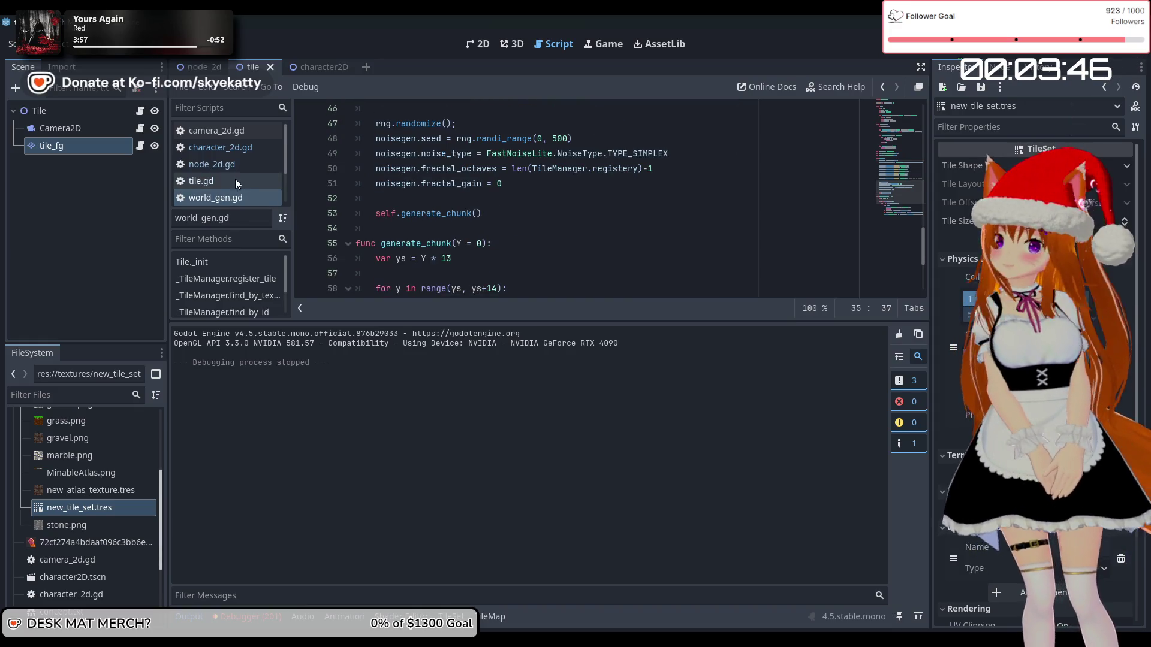
{"action": "left_click", "coordinate": [243, 163]}
{"action": "left_click", "coordinate": [260, 144]}
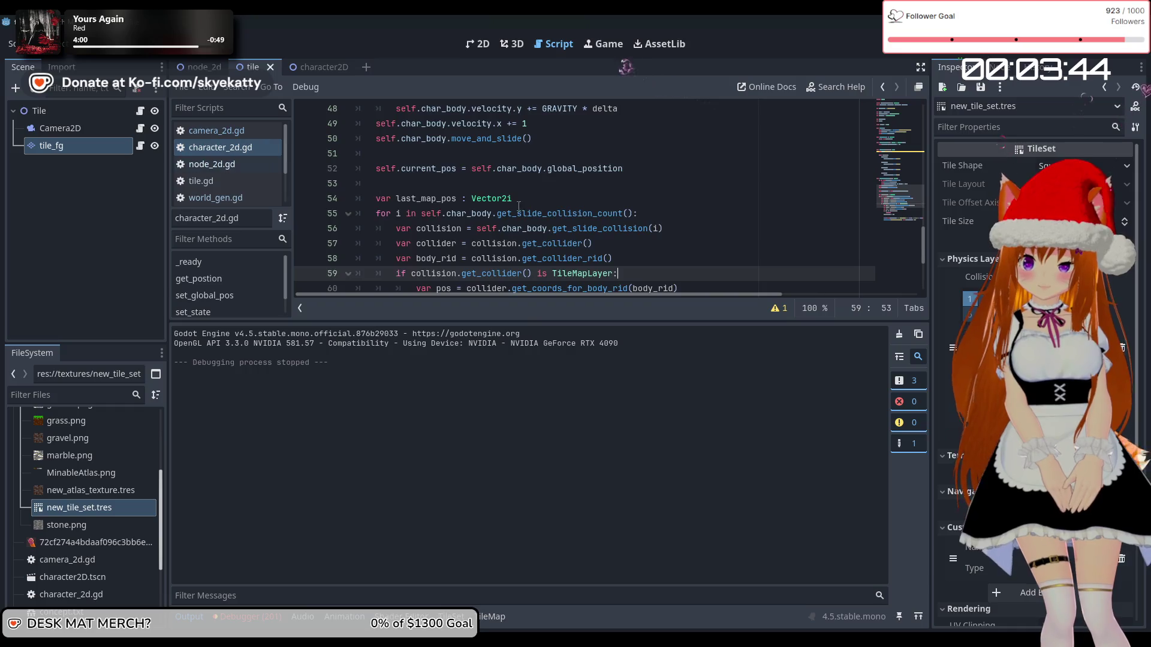
{"action": "scroll", "coordinate": [608, 208], "scroll_direction": "down", "scroll_amount": 3}
{"action": "scroll", "coordinate": [504, 194], "scroll_direction": "up", "scroll_amount": 1}
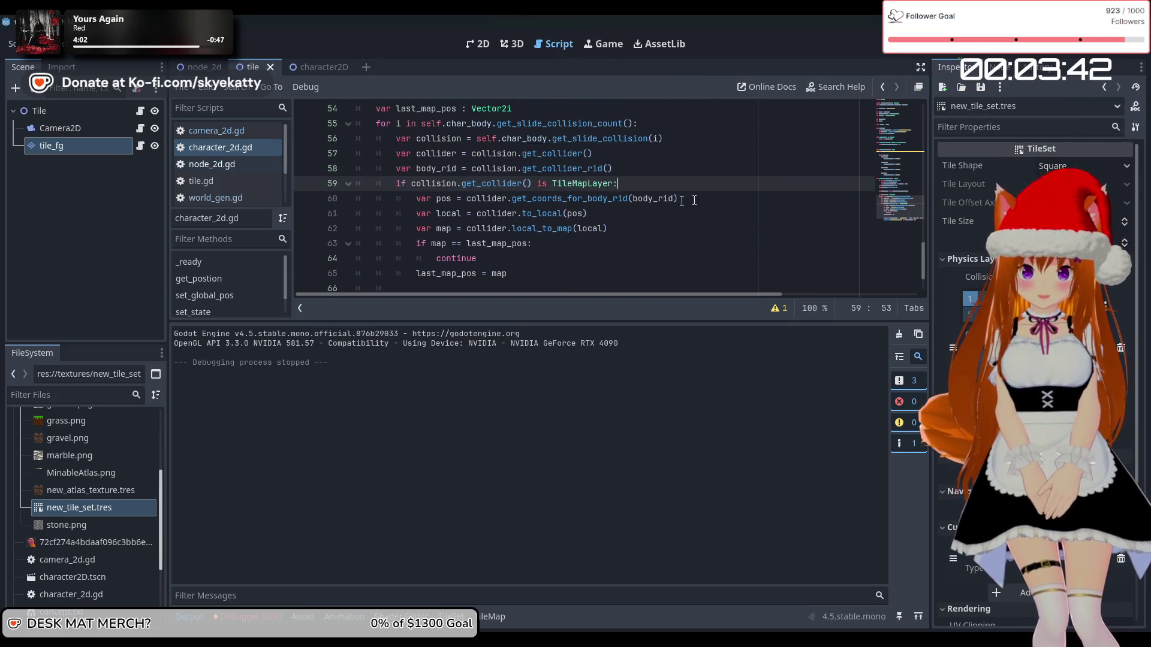
{"action": "scroll", "coordinate": [378, 223], "scroll_direction": "down", "scroll_amount": 1}
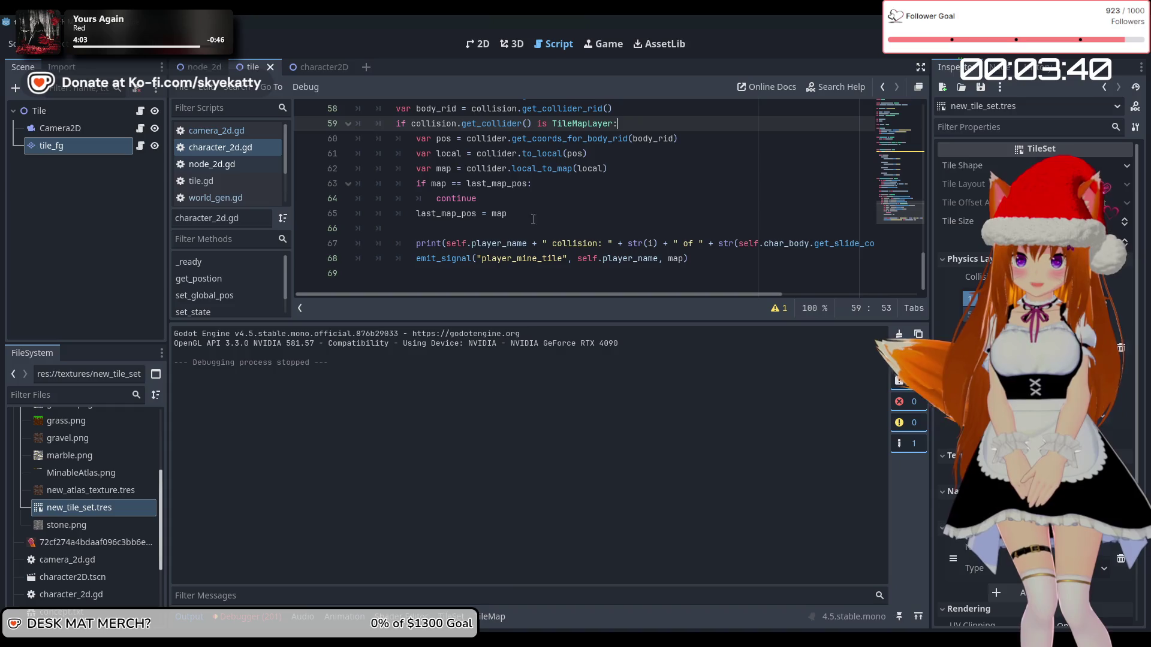
- Run to the line 63 breakpoint and read locals pos (1, 0), local (1.0, 0.0), map (0, 0)
{"action": "scroll", "coordinate": [572, 207], "scroll_direction": "up", "scroll_amount": 1}
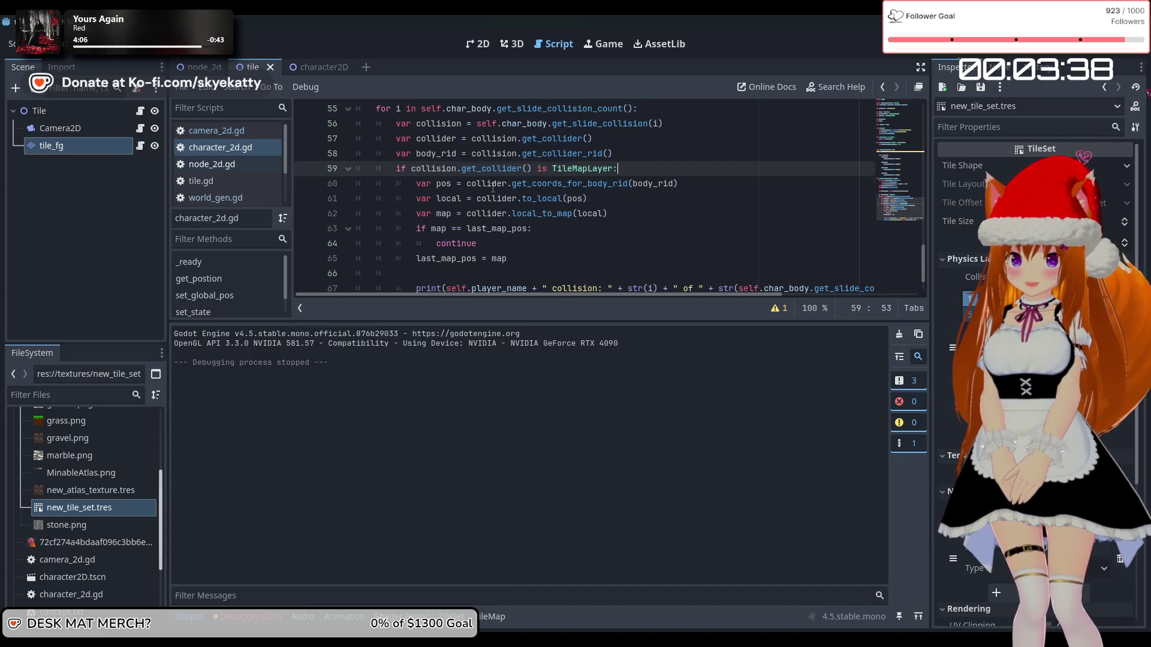
{"action": "scroll", "coordinate": [493, 188], "scroll_direction": "up", "scroll_amount": 1}
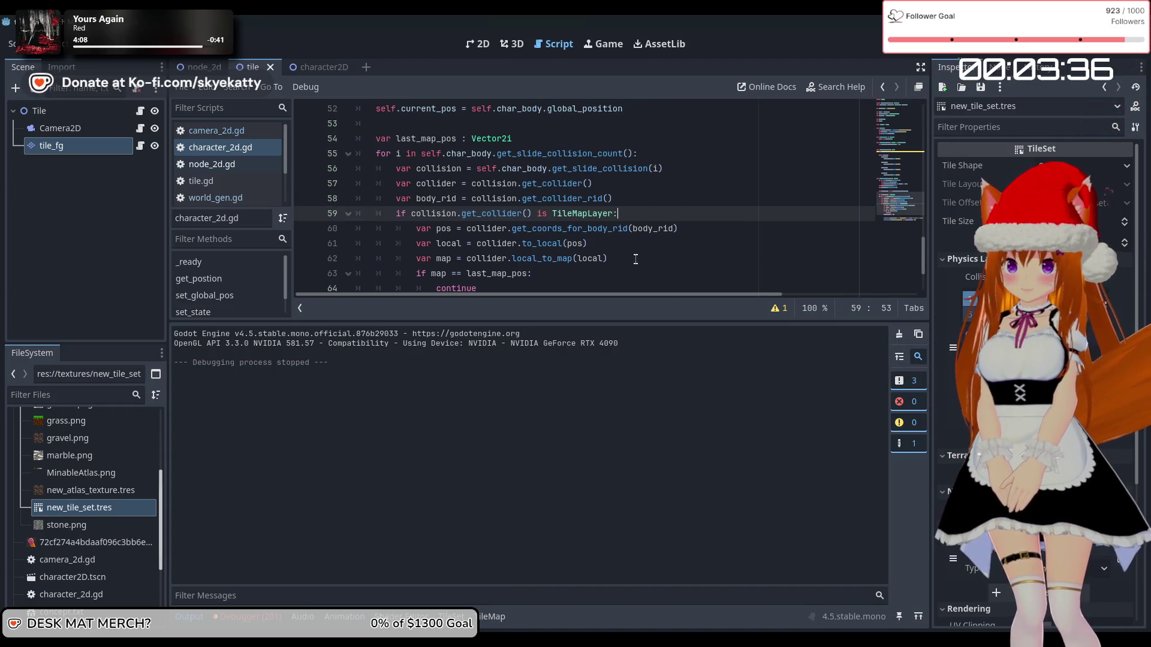
{"action": "scroll", "coordinate": [360, 252], "scroll_direction": "down", "scroll_amount": 1}
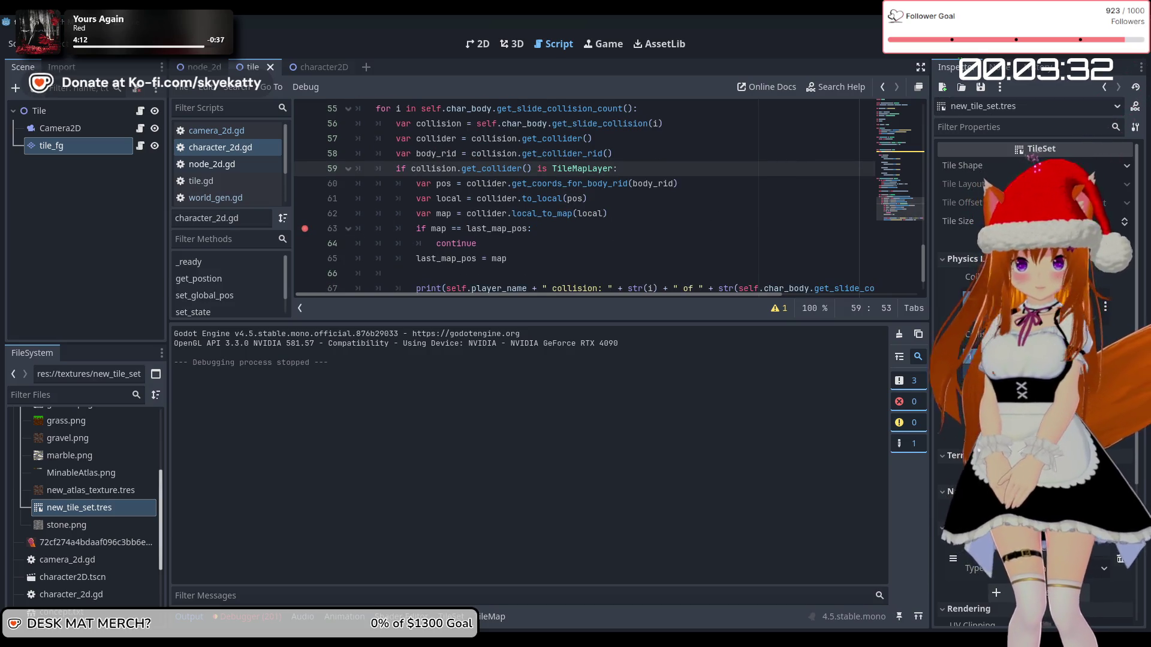
{"action": "key", "text": "F5"}
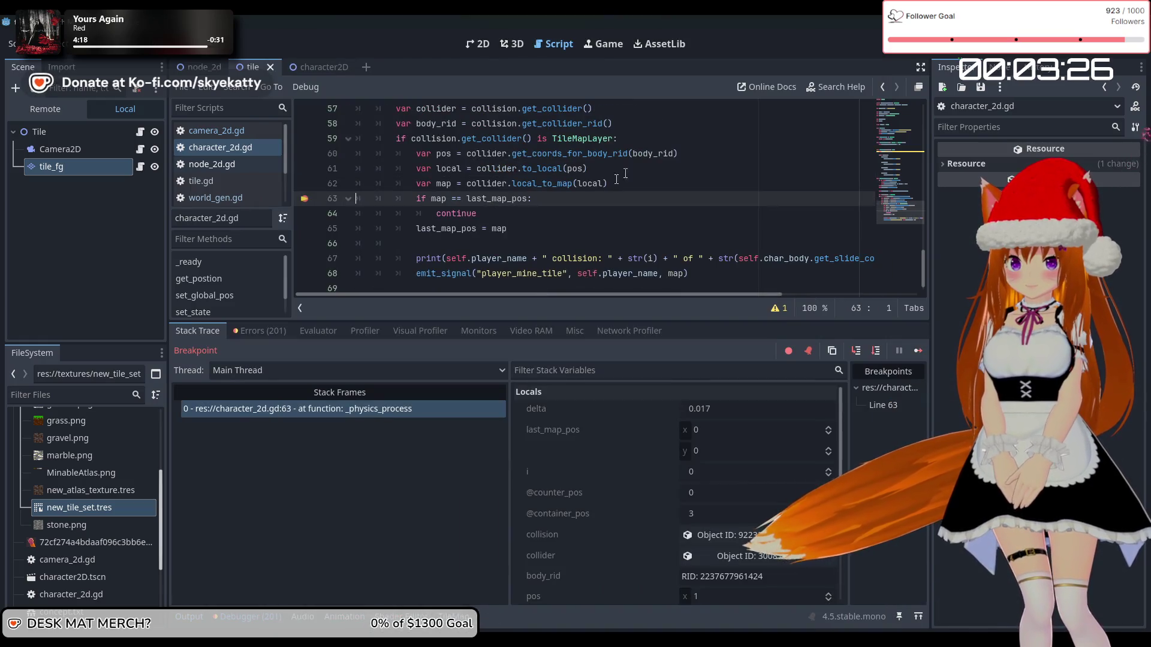
{"action": "scroll", "coordinate": [653, 430], "scroll_direction": "down", "scroll_amount": 5}
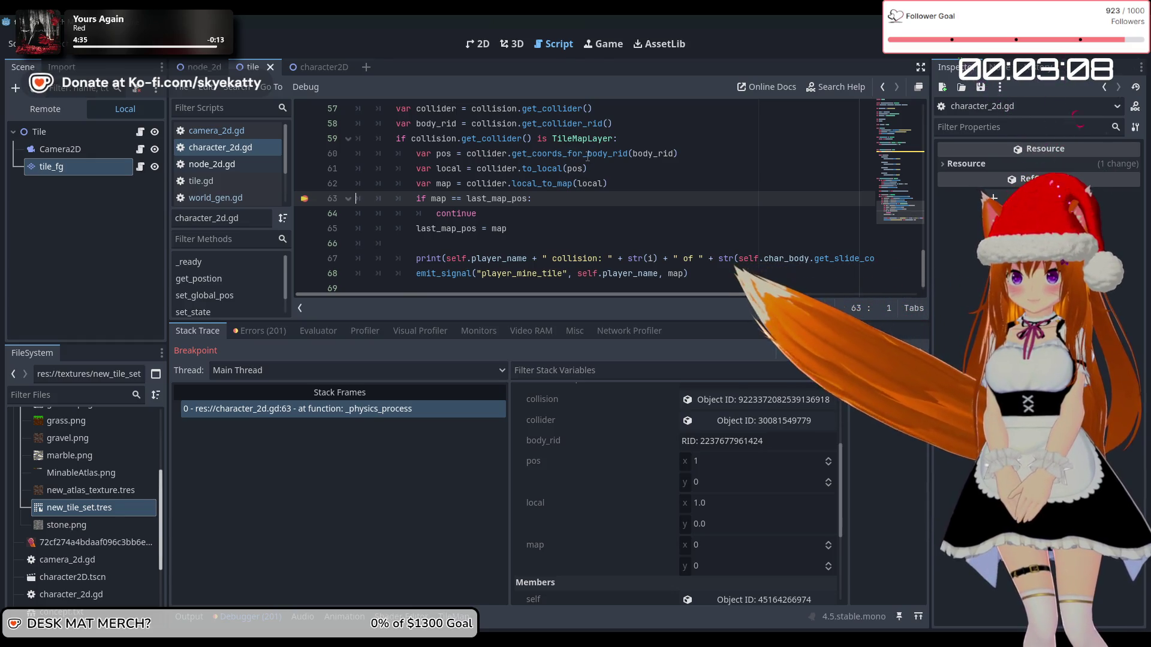
{"action": "mouse_move", "coordinate": [577, 171]}
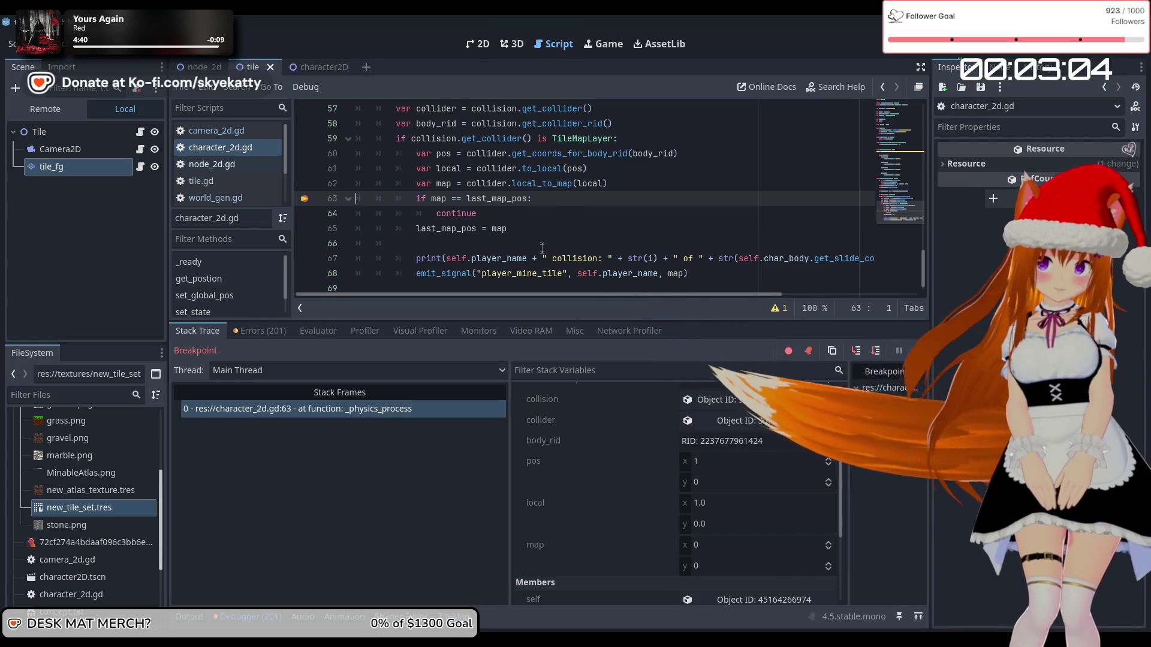
- Delete the to_local and local_to_map conversion lines from the collision loop
{"action": "left_click_drag", "start_coordinate": [533, 198], "coordinate": [383, 176]}
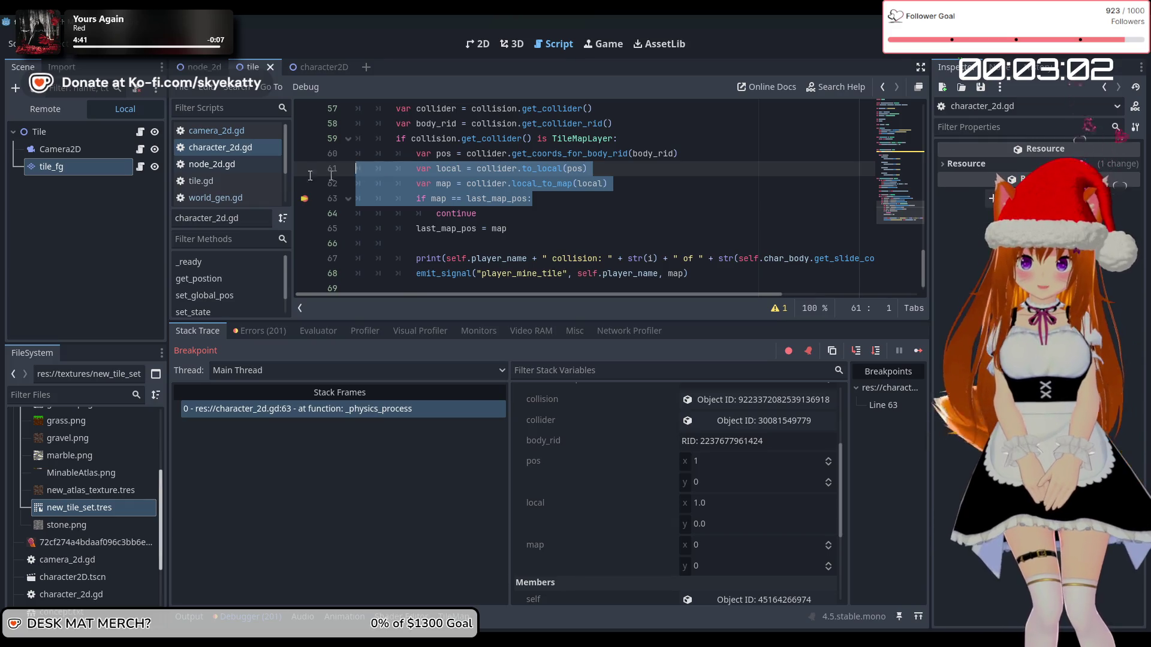
{"action": "mouse_move", "coordinate": [642, 183]}
{"action": "left_mouse_down"}
{"action": "mouse_move", "coordinate": [275, 183]}
{"action": "mouse_move", "coordinate": [270, 173]}
{"action": "left_mouse_up"}
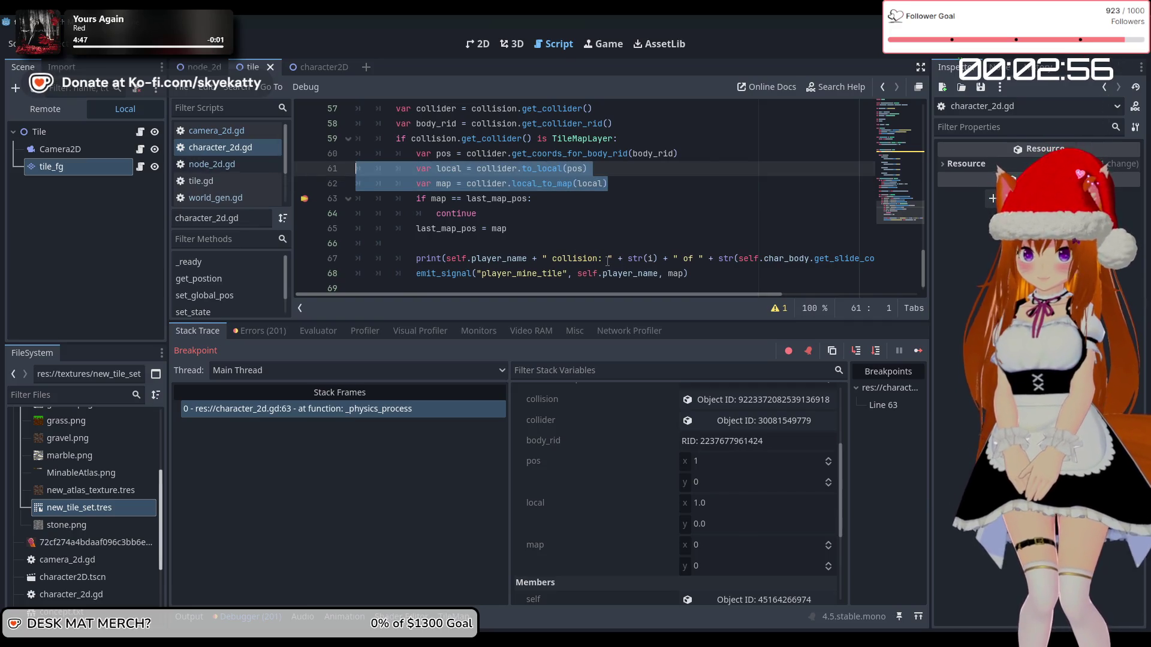
{"action": "left_click", "coordinate": [477, 199]}
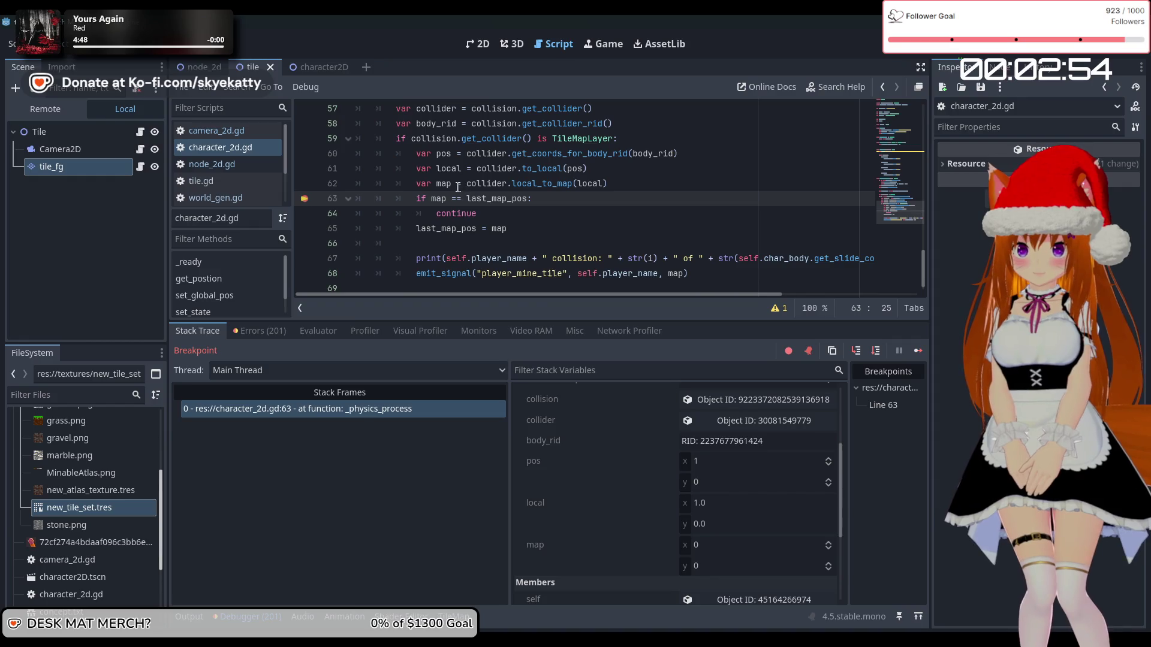
{"action": "left_click", "coordinate": [455, 184]}
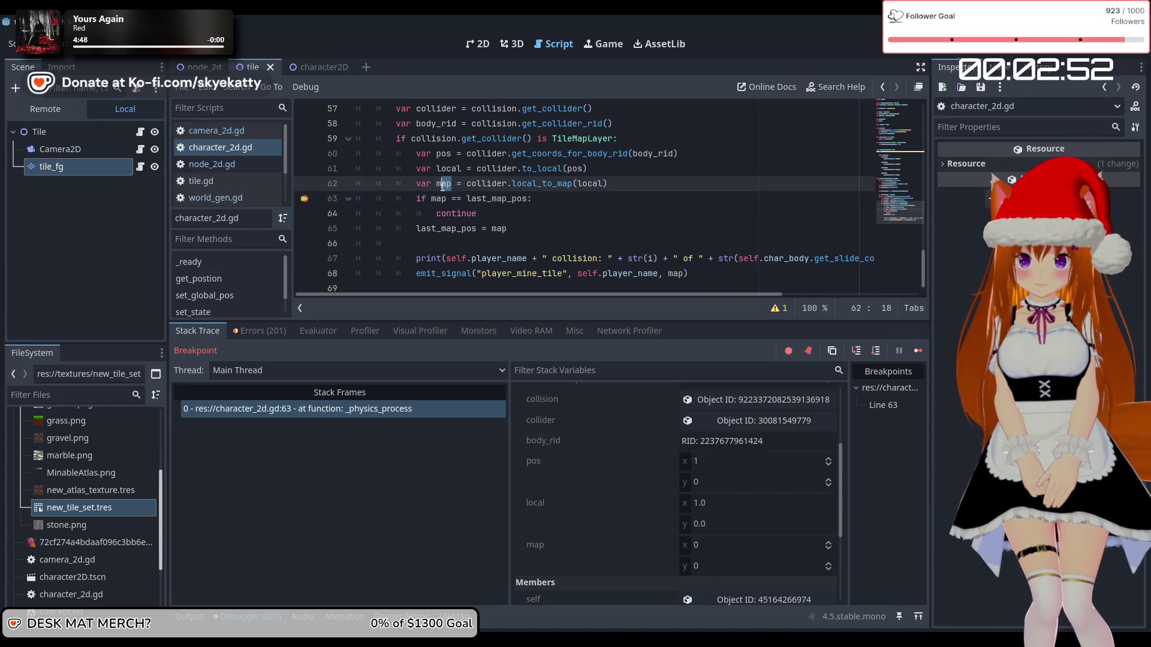
{"action": "left_click_drag", "start_coordinate": [626, 180], "coordinate": [318, 175]}
{"action": "key", "text": "BackSpace"}
- Replace map with pos in the line 61 comparison and the last_map_pos assignment
{"action": "key", "text": "BackSpace"}
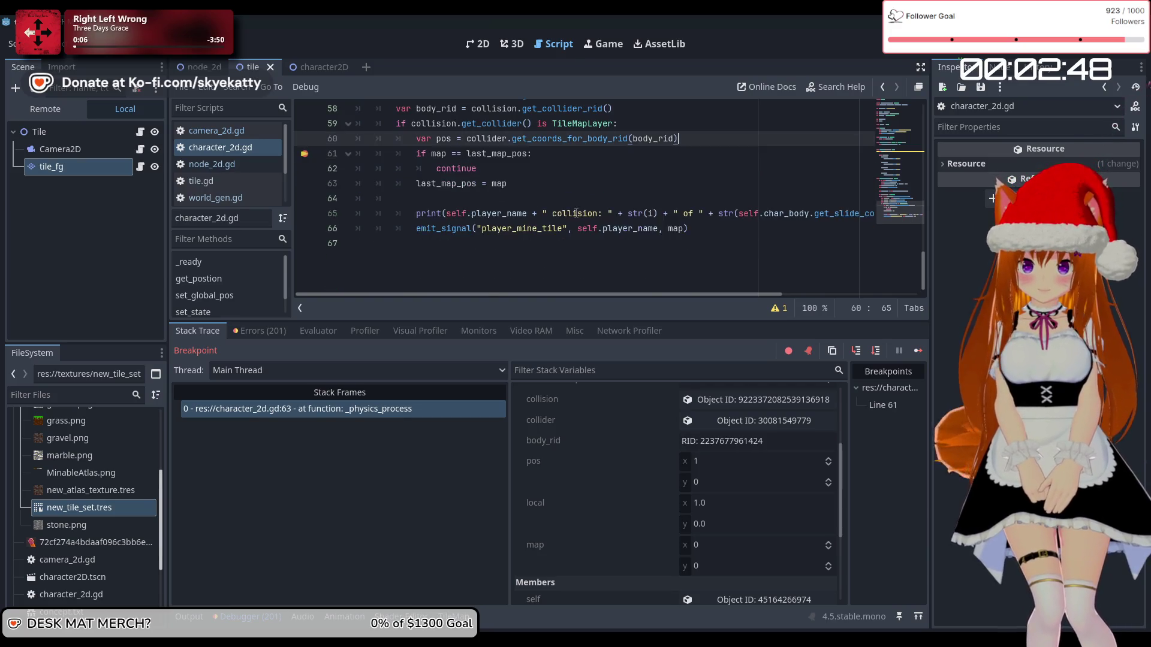
{"action": "scroll", "coordinate": [456, 204], "scroll_direction": "up", "scroll_amount": 3}
{"action": "scroll", "coordinate": [447, 232], "scroll_direction": "down", "scroll_amount": 2}
{"action": "left_click", "coordinate": [447, 228]}
{"action": "key", "text": "BackSpace"}
{"action": "key", "text": "BackSpace"}
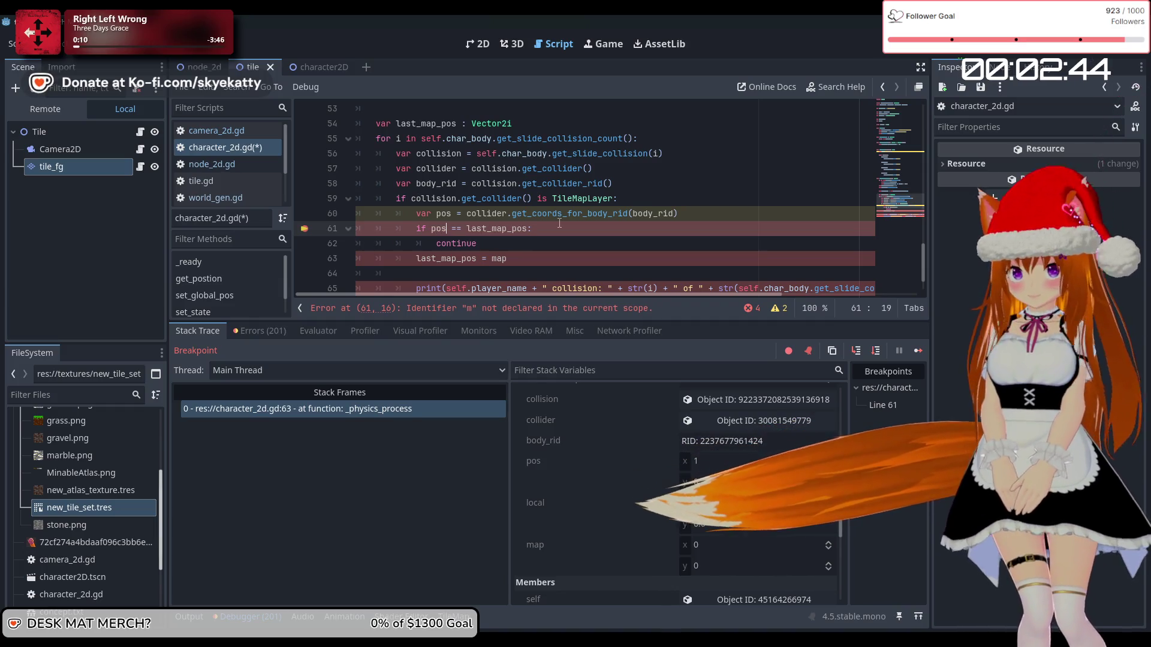
{"action": "key", "text": "BackSpace"}
{"action": "type", "text": "pos"}
{"action": "left_click", "coordinate": [527, 258]}
{"action": "key", "text": "BackSpace"}
{"action": "key", "text": "BackSpace"}
{"action": "key", "text": "BackSpace"}
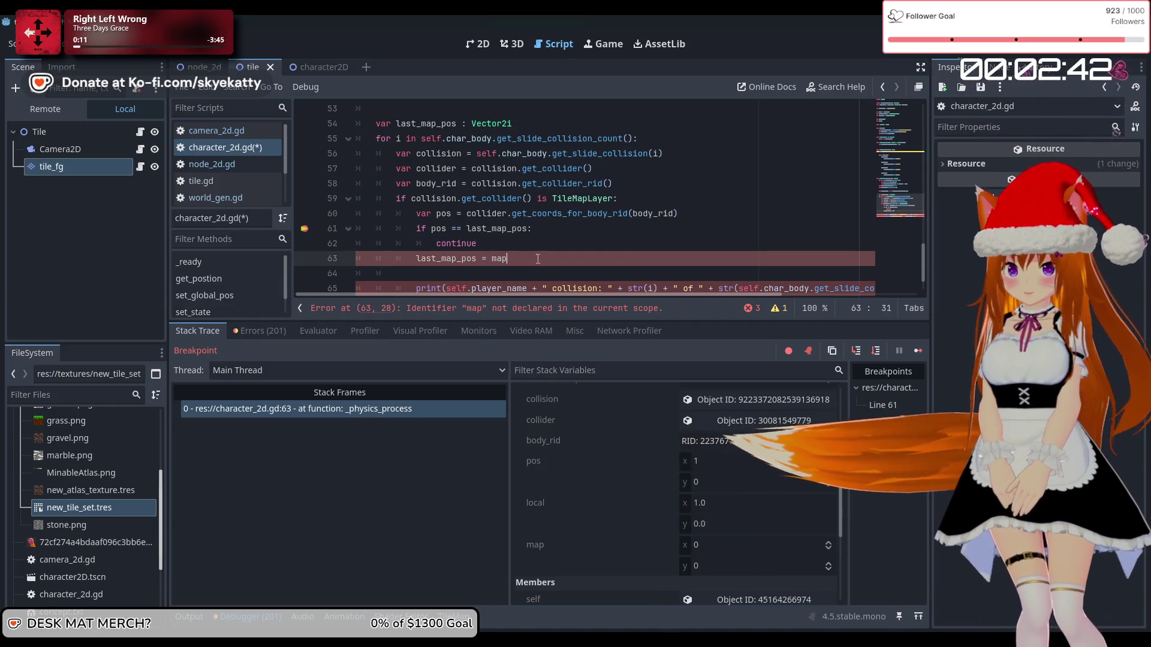
{"action": "type", "text": "pos"}
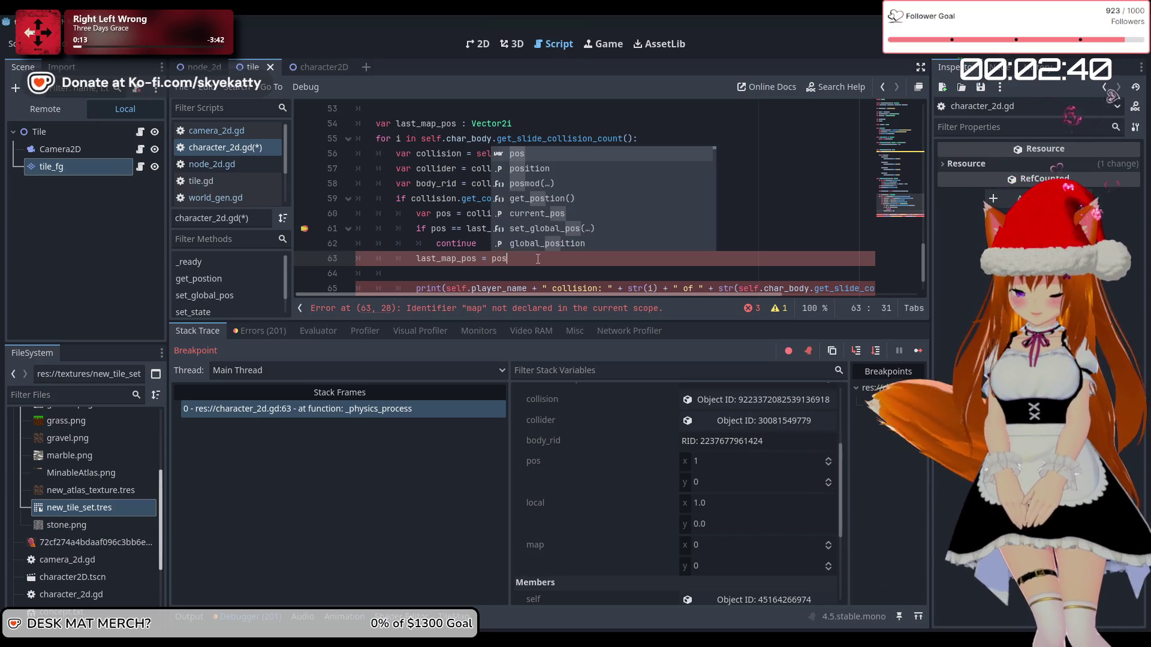
{"action": "left_click", "coordinate": [450, 213]}
- Use pos instead of map in the emit_signal call and change the print to str(pos)
{"action": "scroll", "coordinate": [804, 211], "scroll_direction": "down", "scroll_amount": 1}
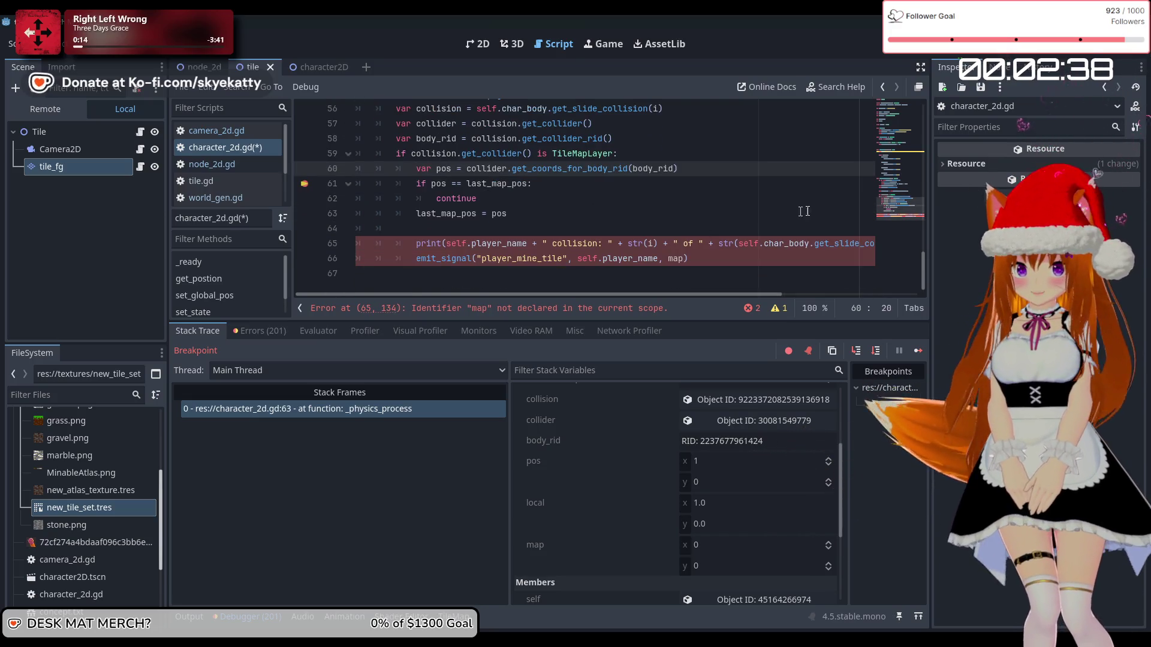
{"action": "left_click", "coordinate": [679, 258]}
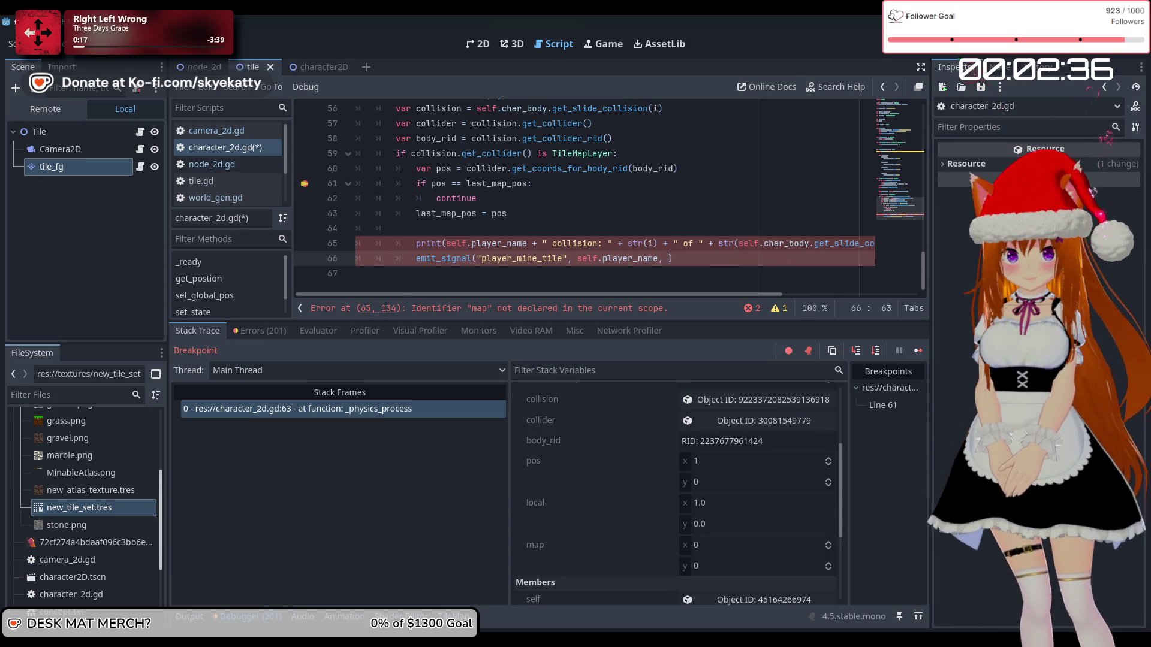
{"action": "type", "text": "pos"}
{"action": "key", "text": "Escape"}
{"action": "left_click_drag", "start_coordinate": [790, 243], "coordinate": [908, 250]}
{"action": "double_click", "coordinate": [857, 243]}
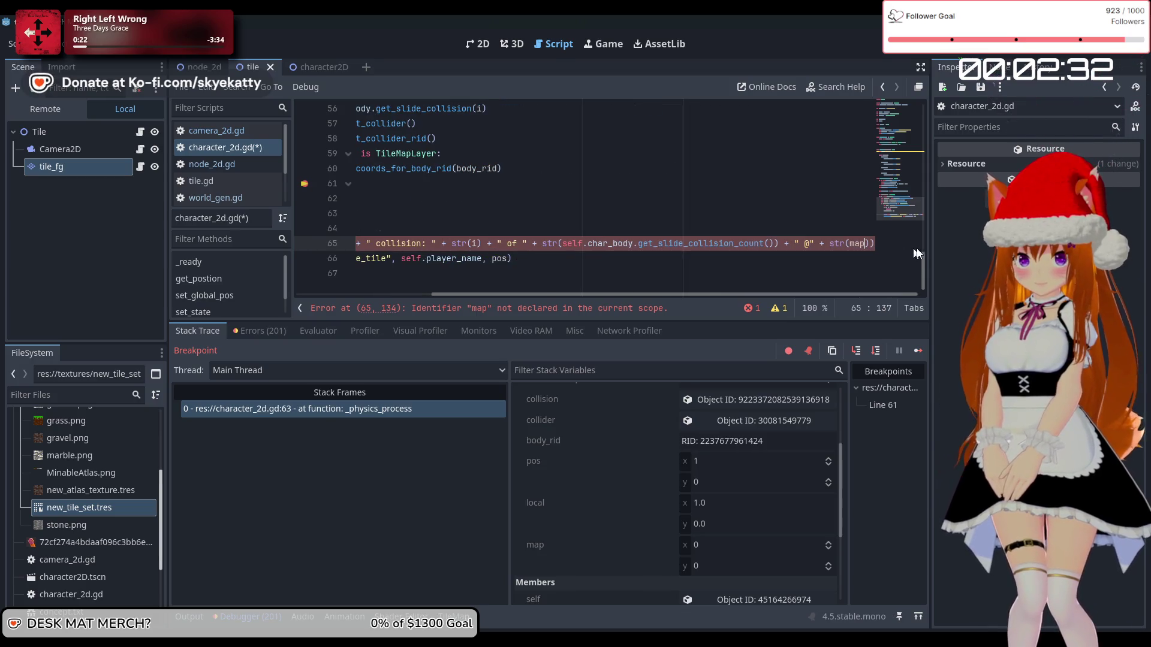
{"action": "type", "text": "p"}
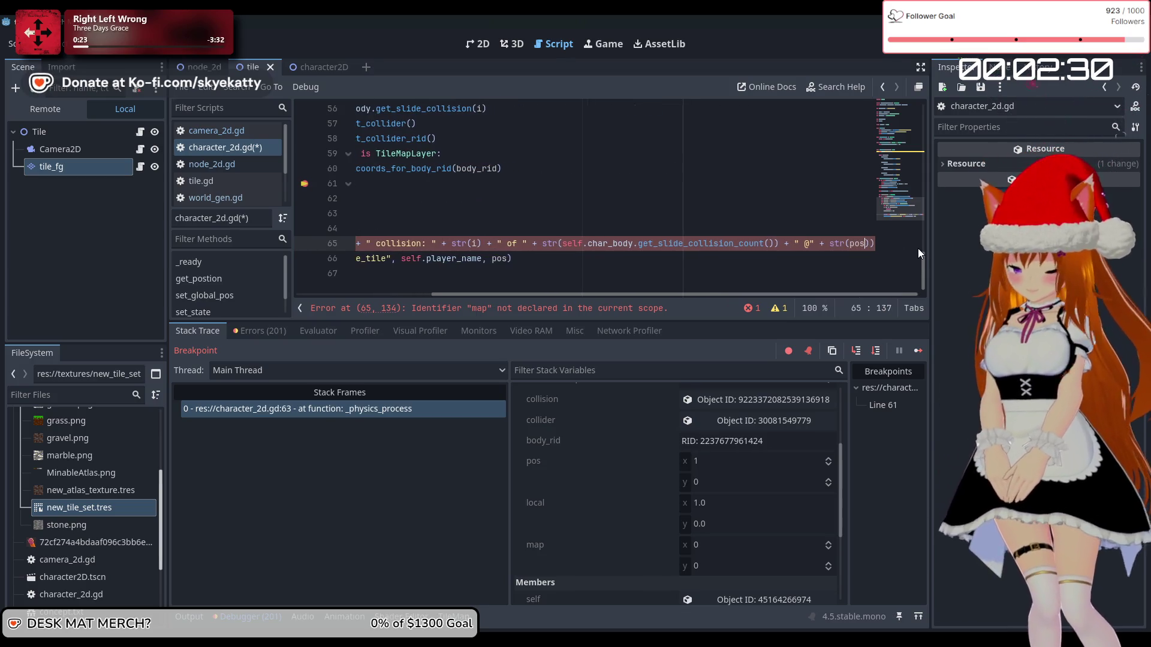
{"action": "type", "text": "os"}
{"action": "left_click", "coordinate": [310, 231]}
- Save the script and run the game to the line 61 breakpoint
{"action": "key", "text": "Up"}
{"action": "key", "text": "Up"}
{"action": "key", "text": "Up"}
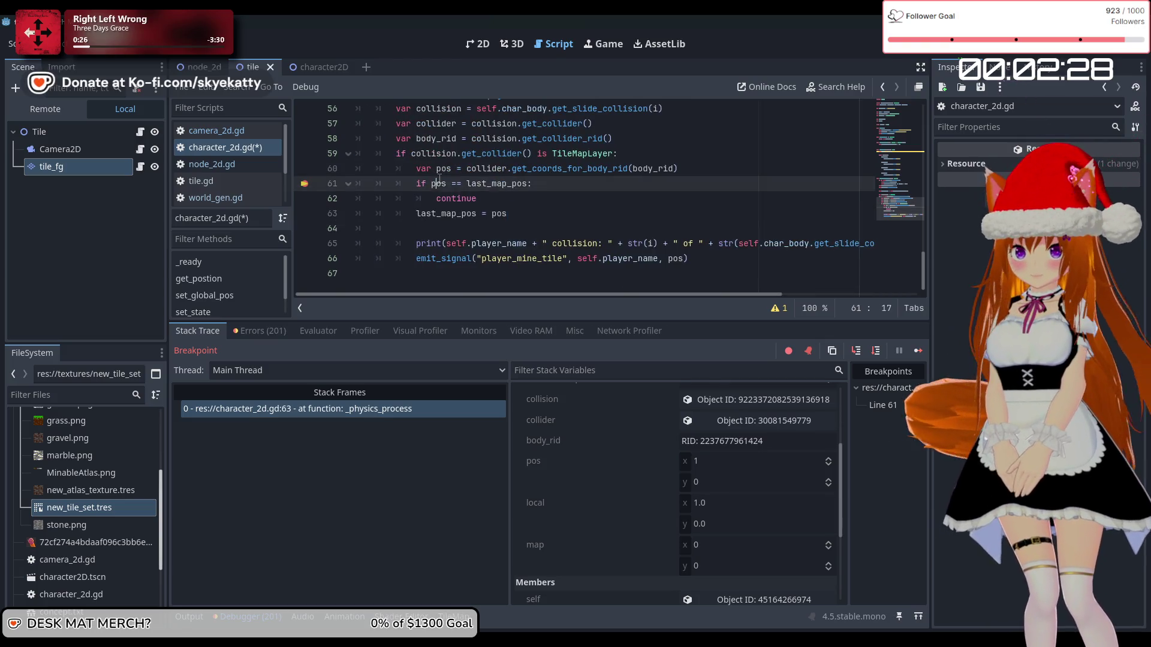
{"action": "key", "text": "Down"}
{"action": "key", "text": "End"}
{"action": "key", "text": "F5"}
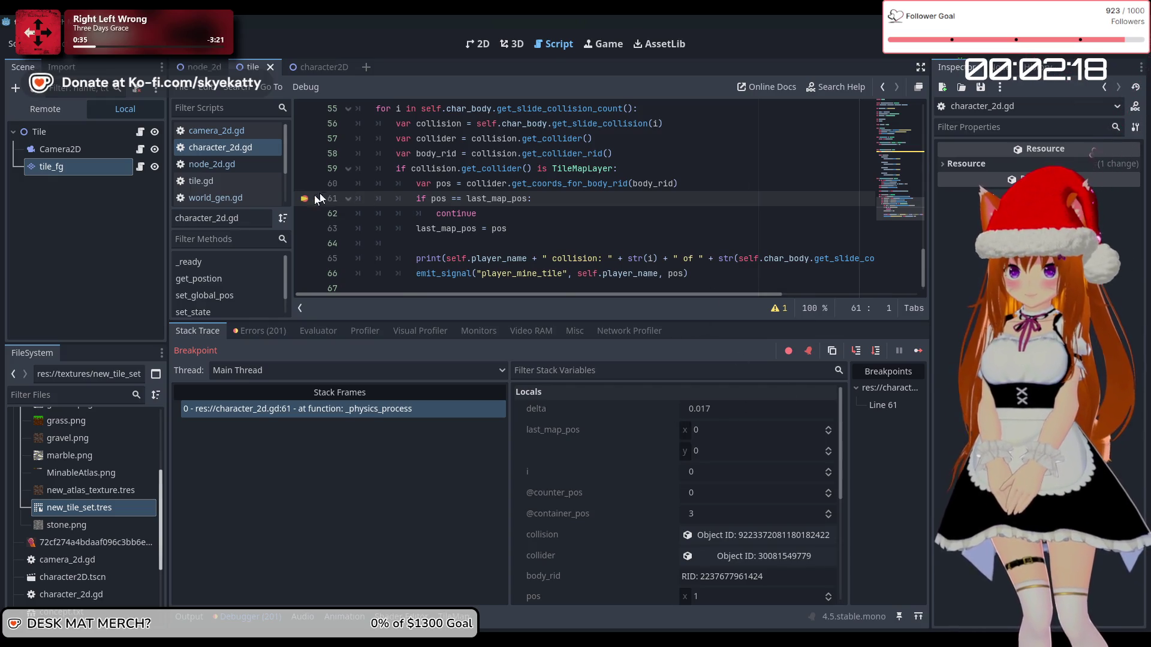
- Remove the line 61 breakpoint, resume the game, and dig the player right and down before stopping
{"action": "left_click", "coordinate": [316, 199]}
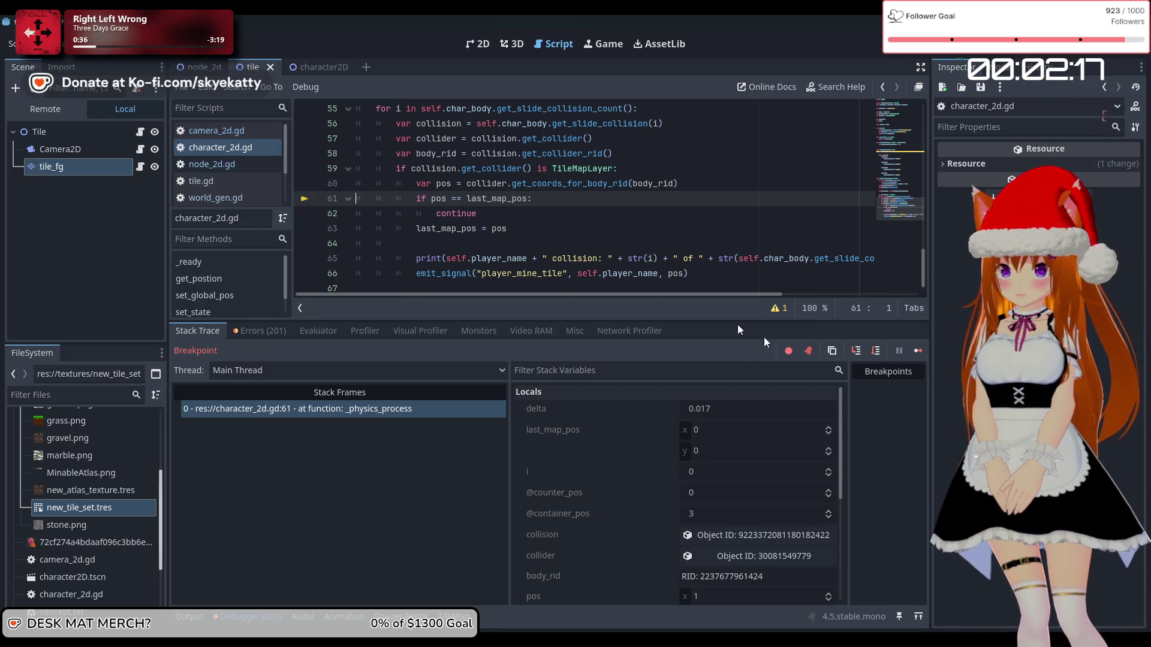
{"action": "left_click", "coordinate": [919, 351]}
{"action": "key", "text": "Right"}
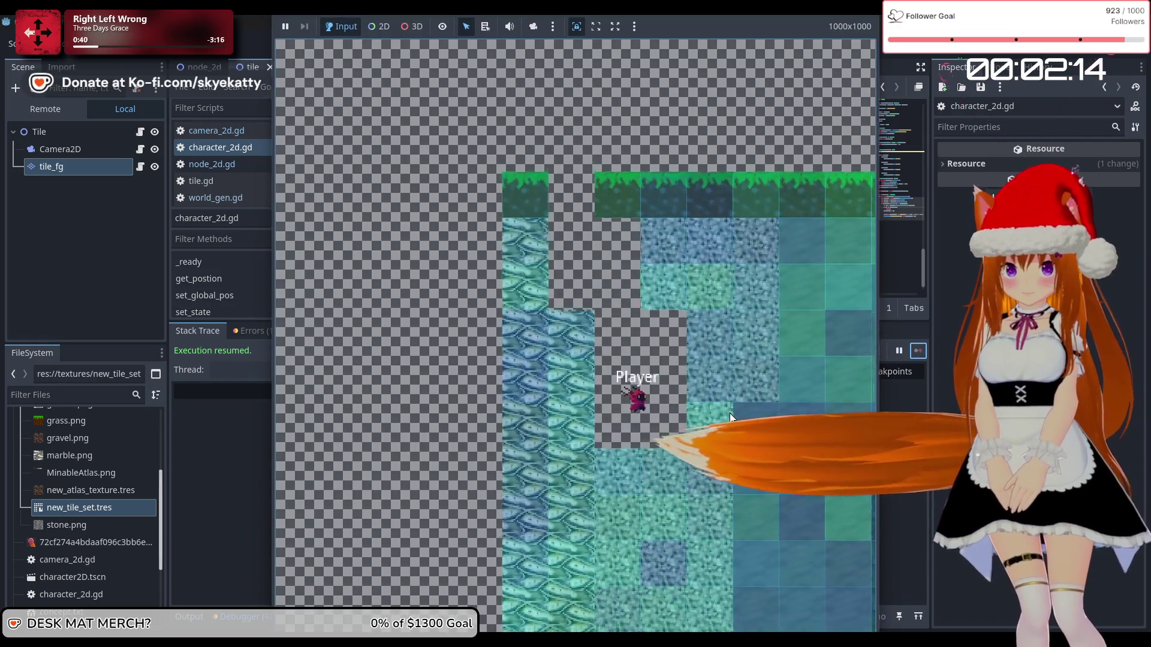
{"action": "key", "text": "Down"}
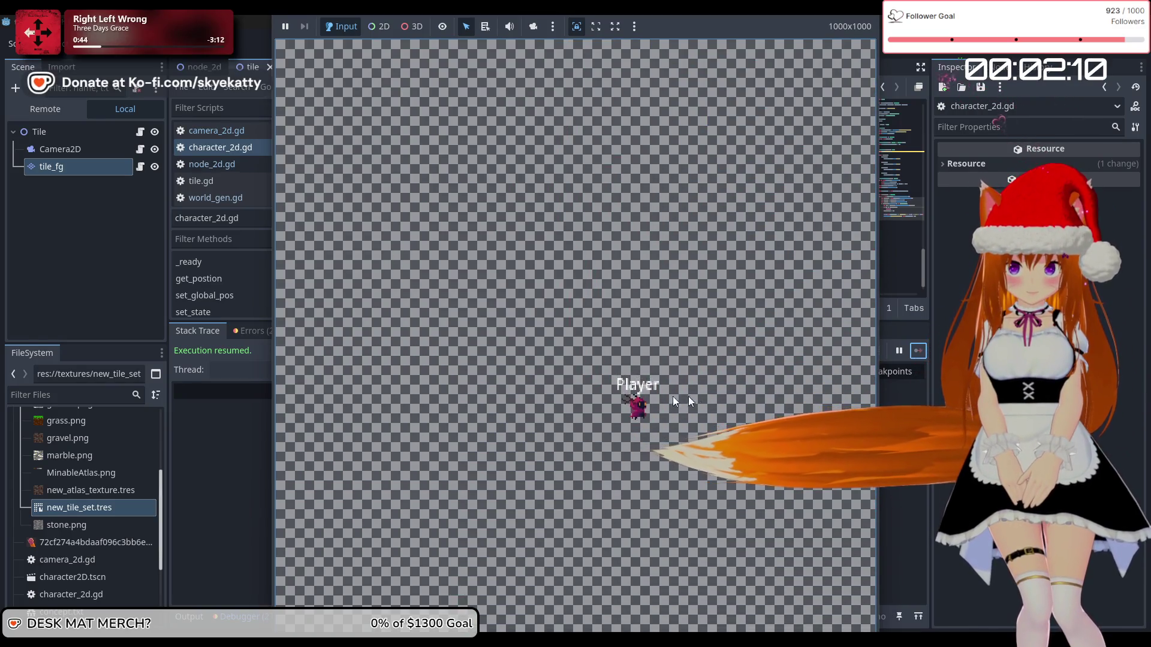
{"action": "key", "text": "F8"}
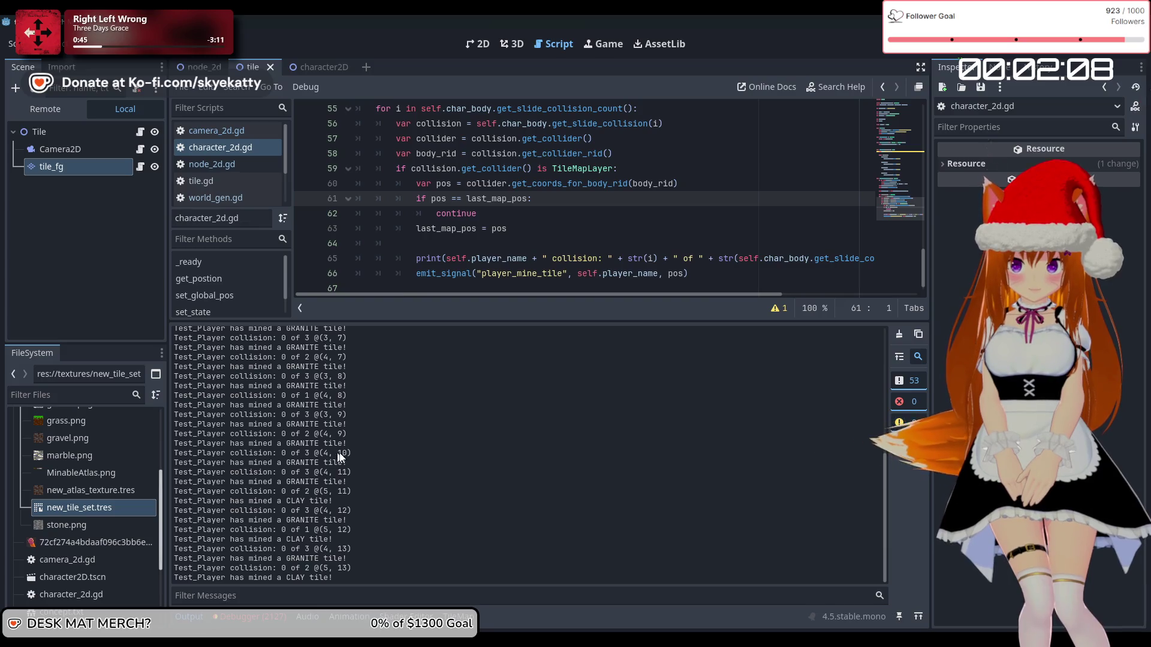
- Play again, steering the player right and down while checking mined-tile messages in the output log
{"action": "scroll", "coordinate": [364, 473], "scroll_direction": "down", "scroll_amount": 10}
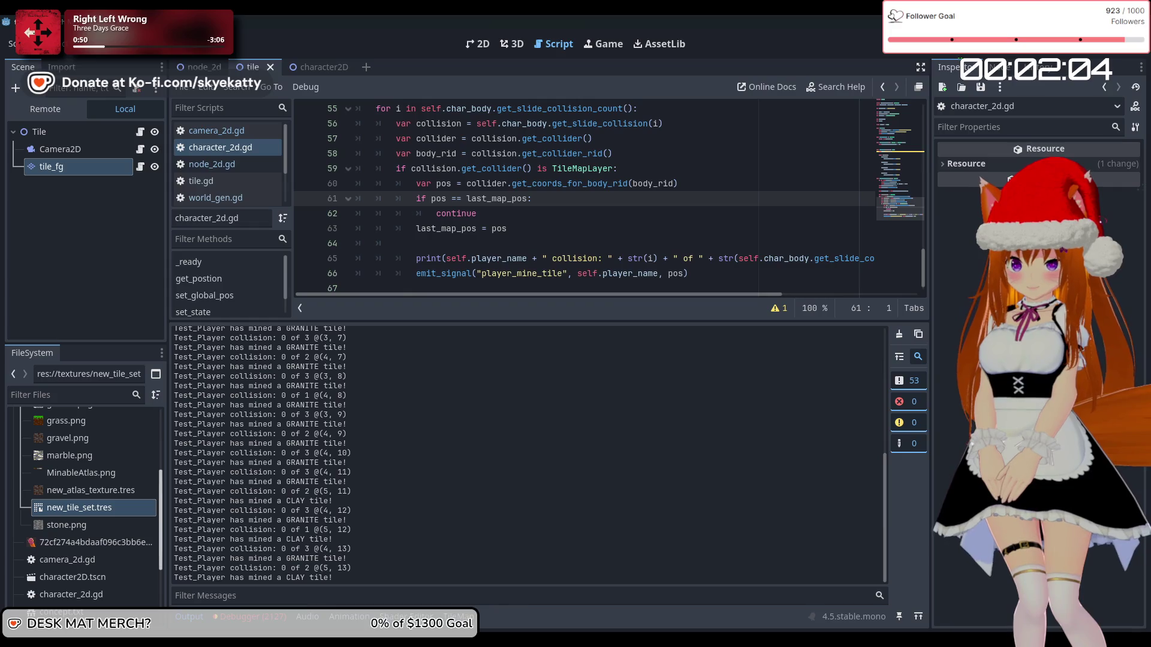
{"action": "left_click", "coordinate": [547, 594]}
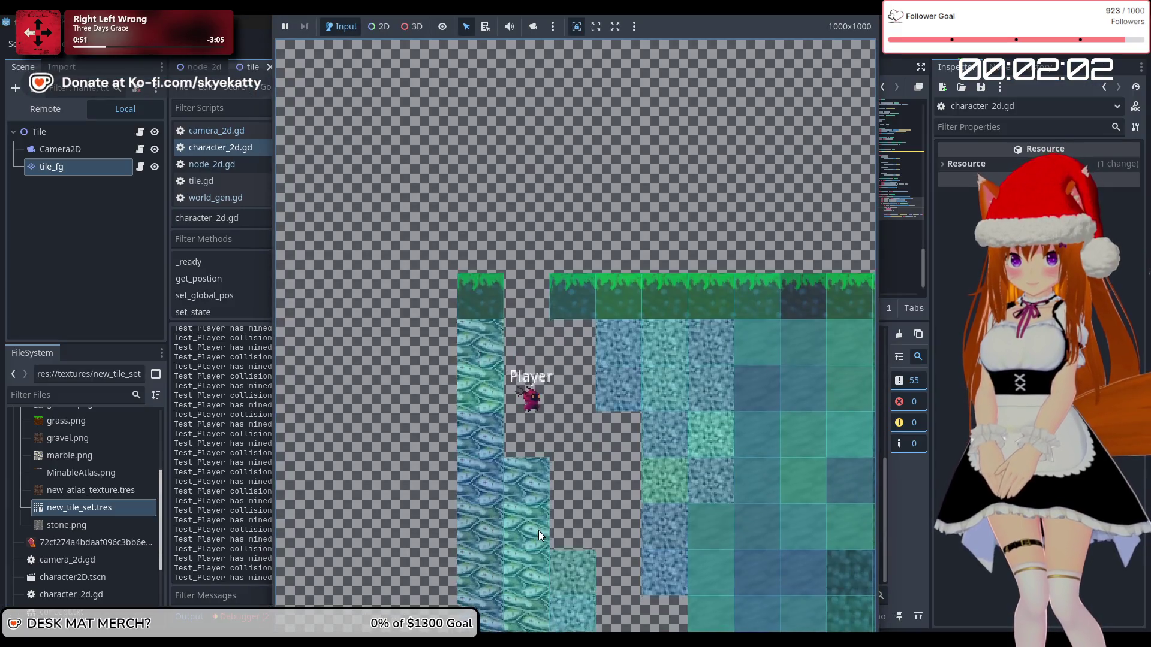
{"action": "key", "text": "Right"}
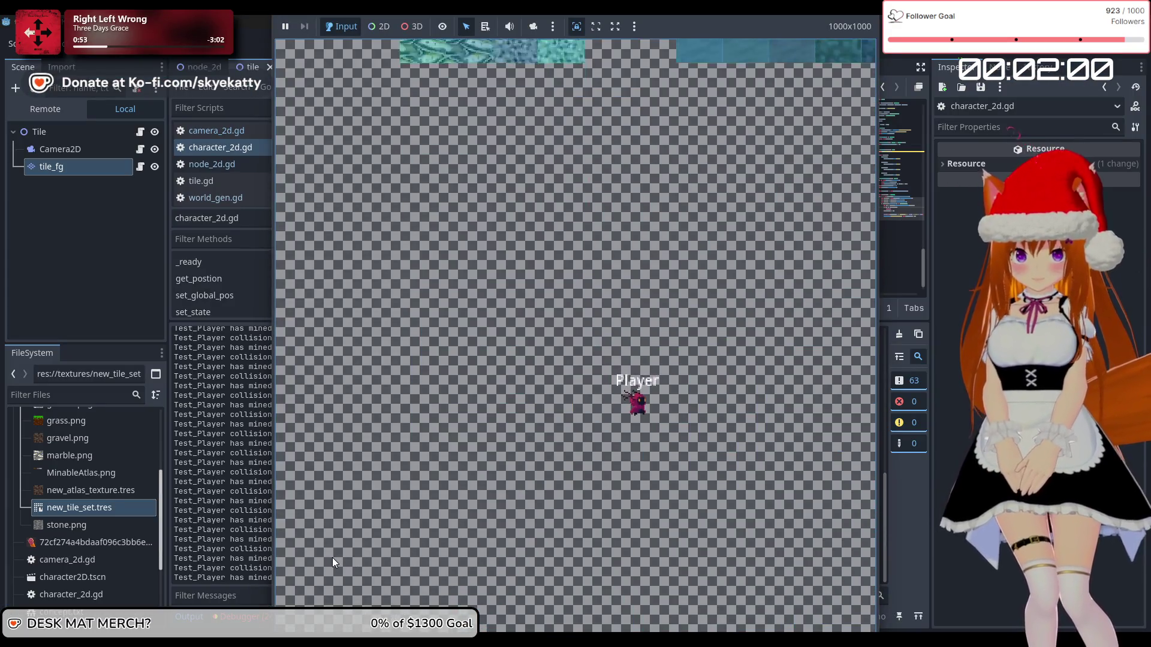
{"action": "left_click", "coordinate": [247, 551]}
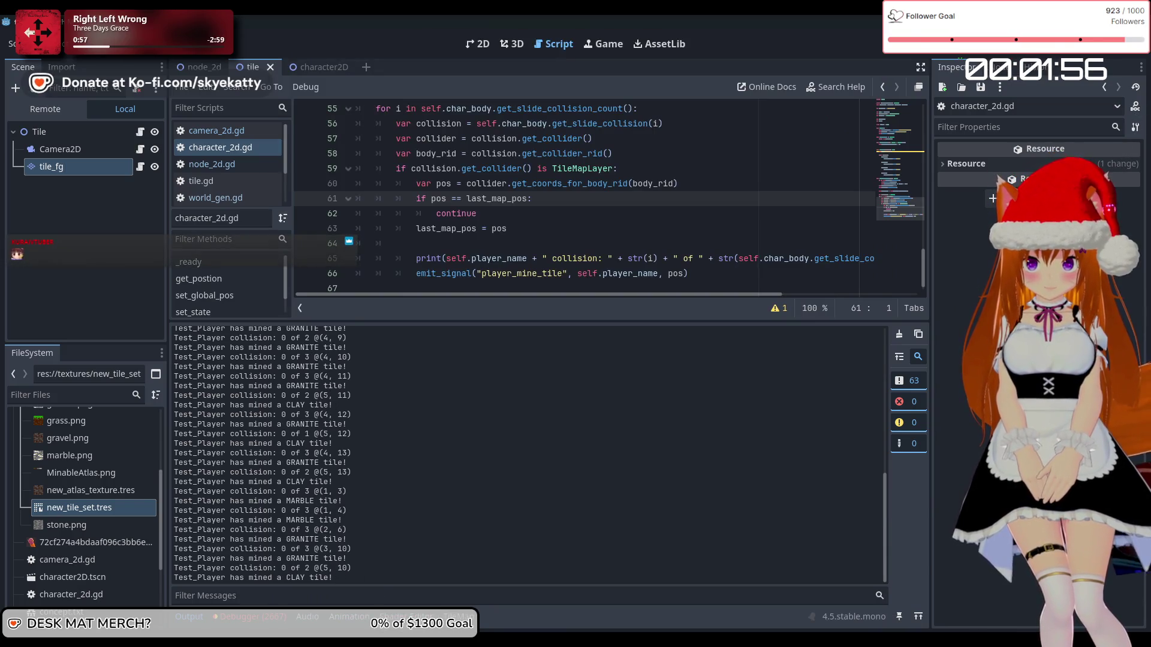
{"action": "left_click", "coordinate": [575, 588]}
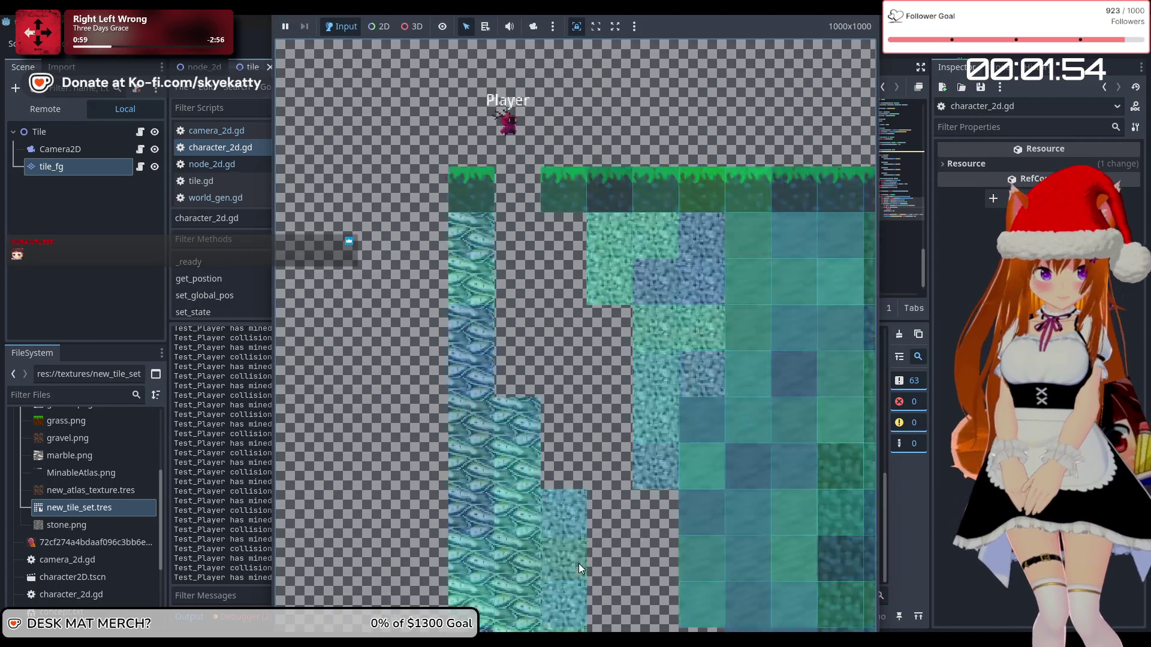
{"action": "key", "text": "Down"}
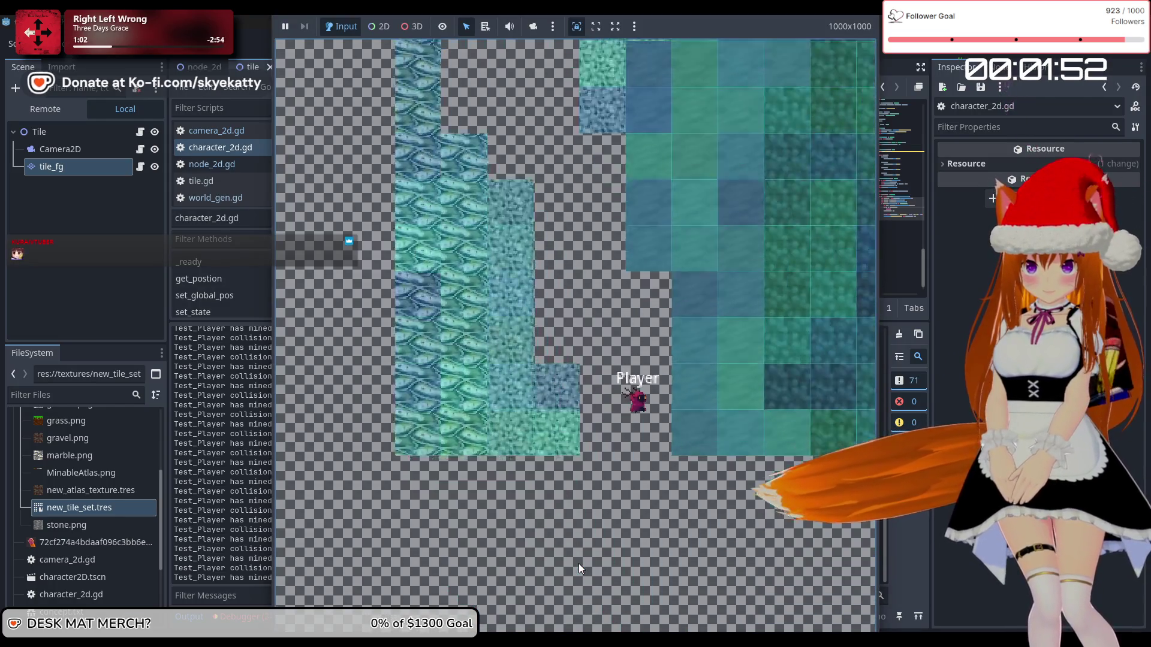
{"action": "key", "text": "F8"}
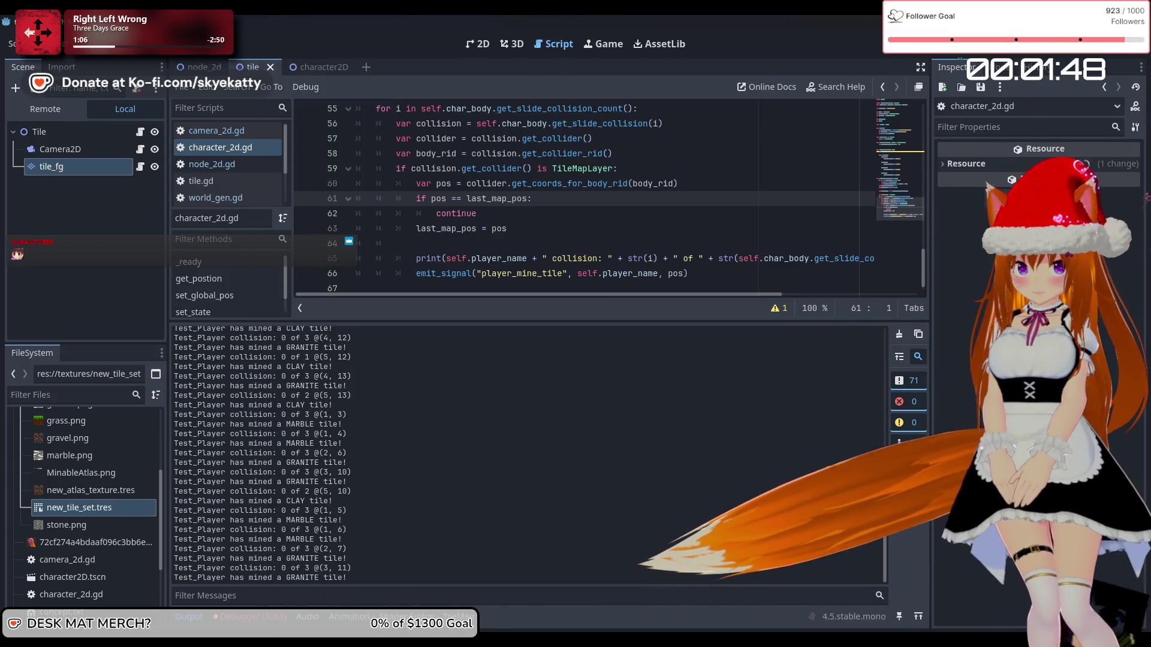
- Move the player right through the world in another run, comparing against the editor's output log
{"action": "left_click", "coordinate": [550, 594]}
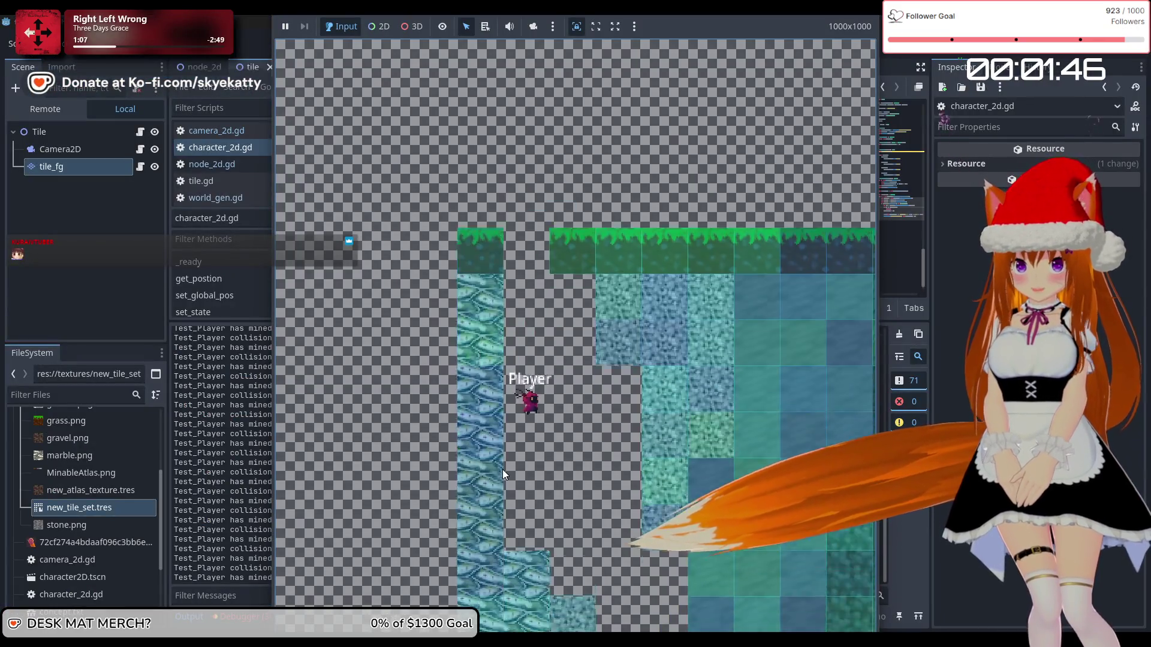
{"action": "key", "text": "Right"}
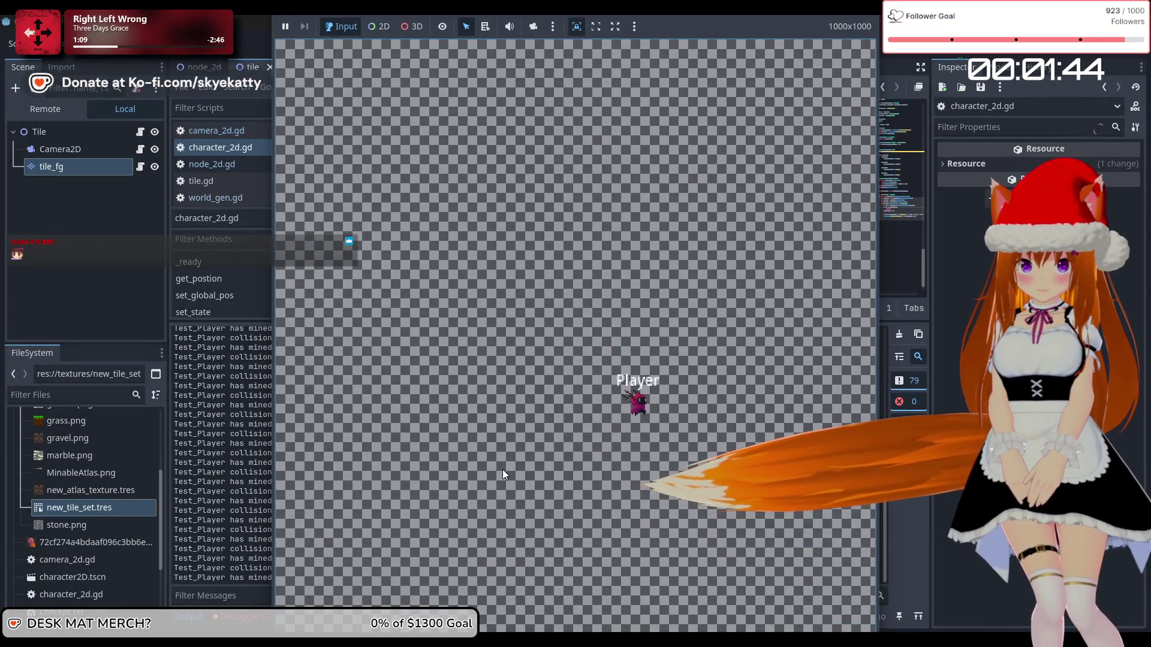
{"action": "key", "text": "alt+Tab"}
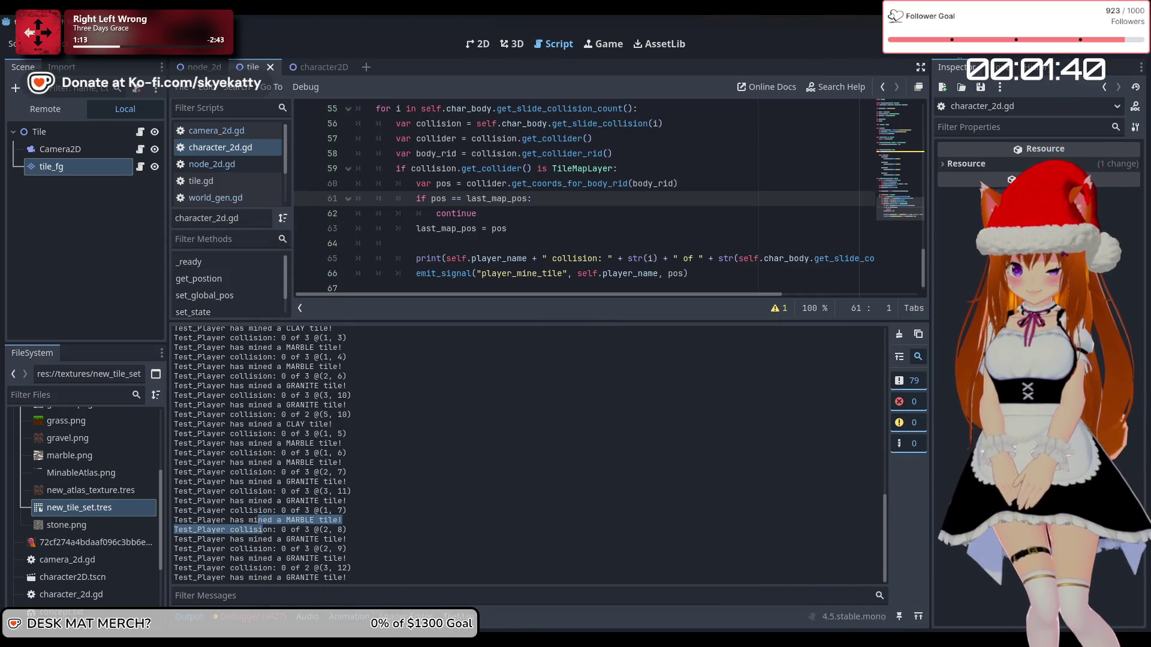
{"action": "mouse_move", "coordinate": [550, 639]}
{"action": "left_click", "coordinate": [531, 553]}
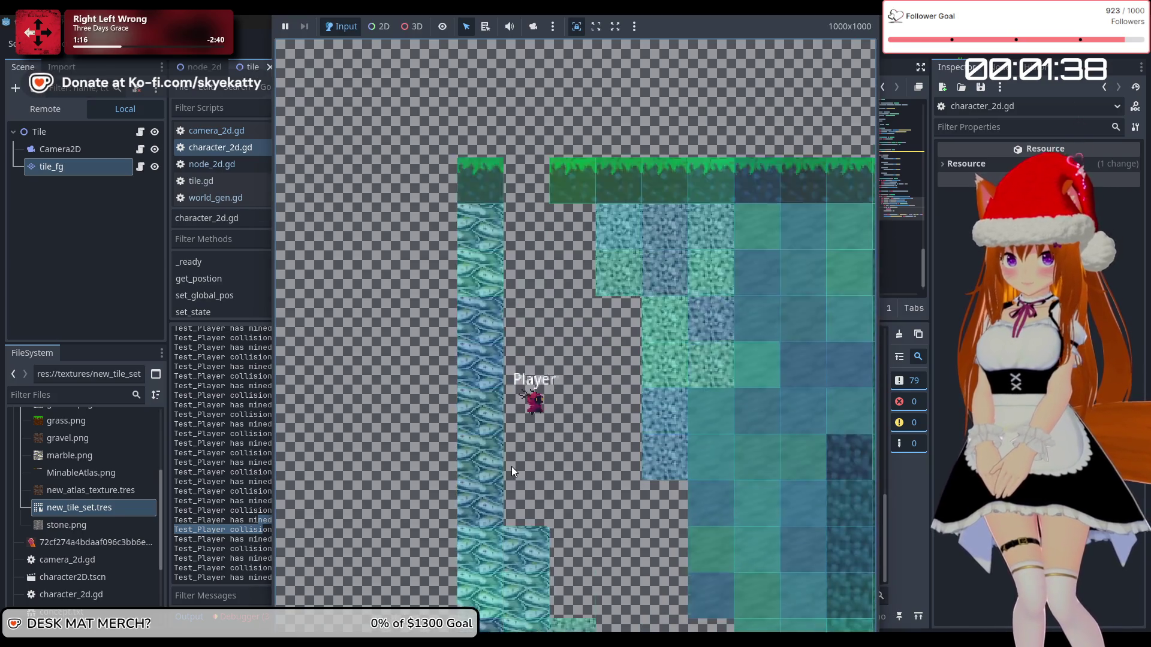
{"action": "key", "text": "Right"}
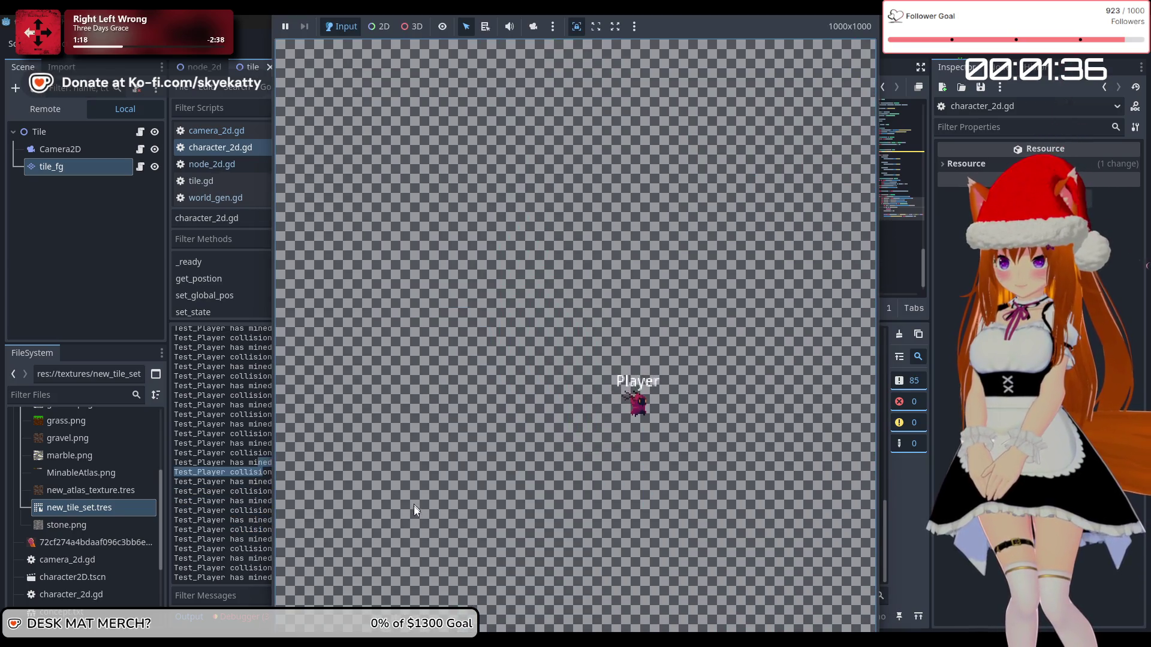
{"action": "left_click", "coordinate": [262, 539]}
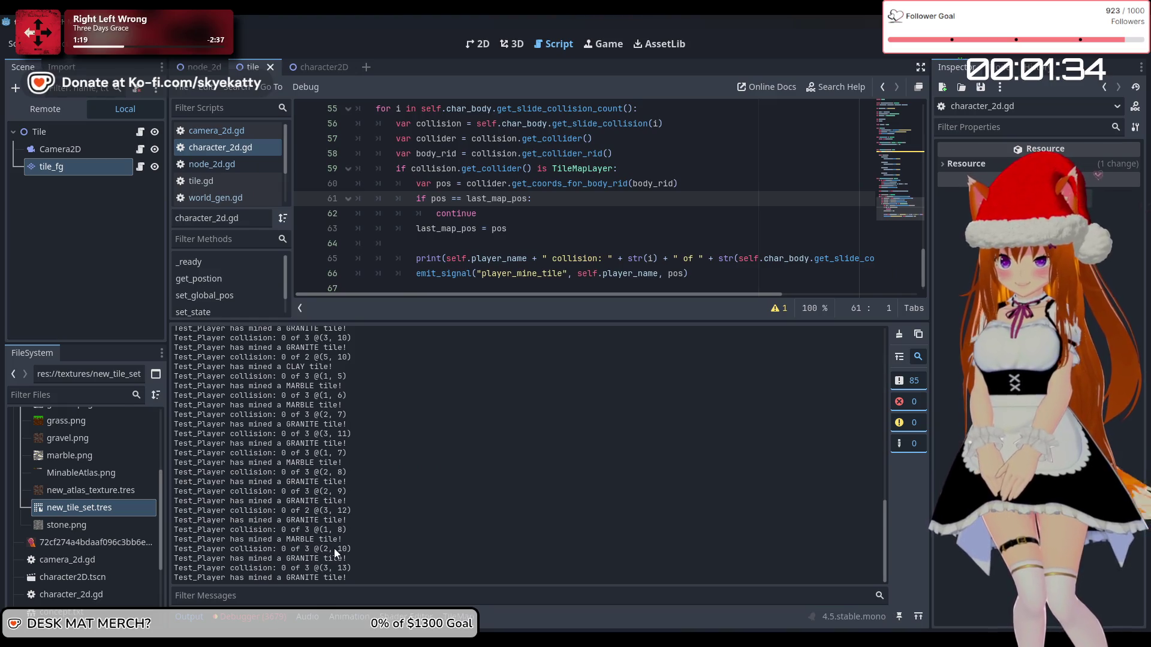
- Switch between the game window and the output log, then close the running game
{"action": "mouse_move", "coordinate": [550, 639]}
{"action": "left_click", "coordinate": [531, 553]}
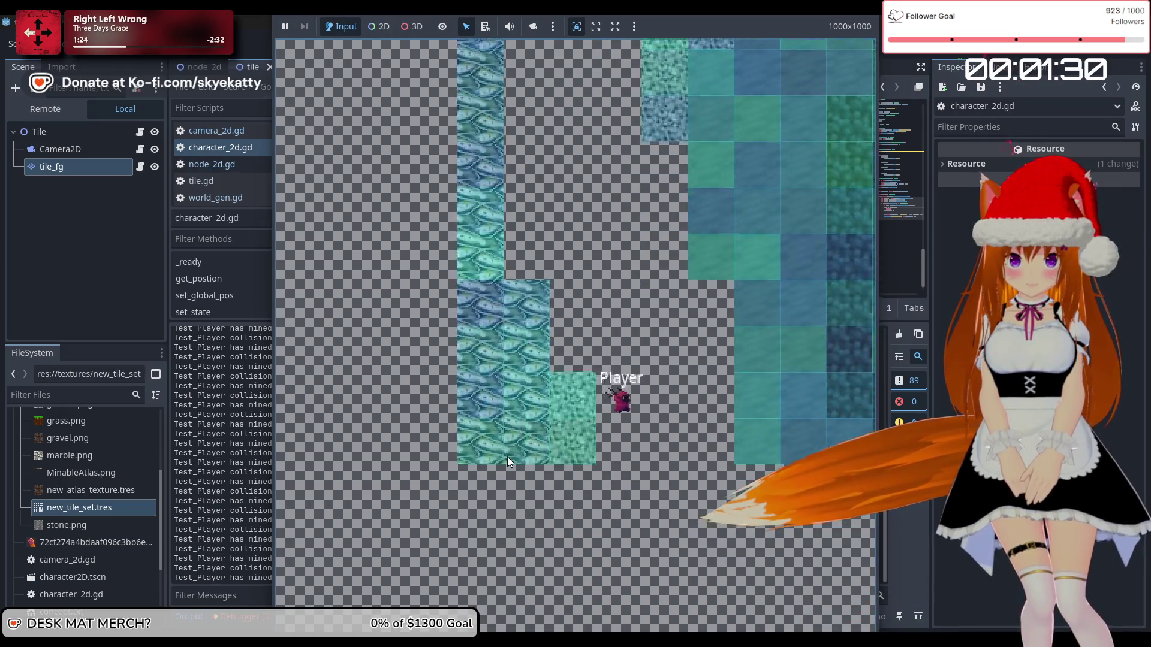
{"action": "left_click", "coordinate": [245, 464]}
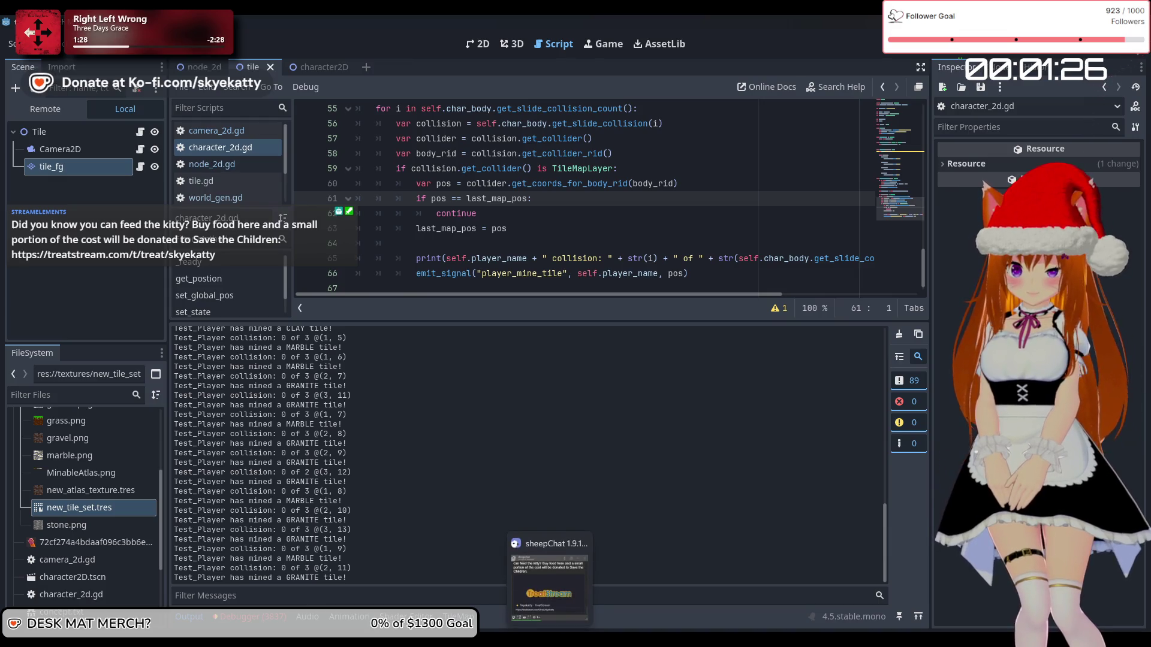
{"action": "mouse_move", "coordinate": [497, 639]}
{"action": "left_click", "coordinate": [561, 585]}
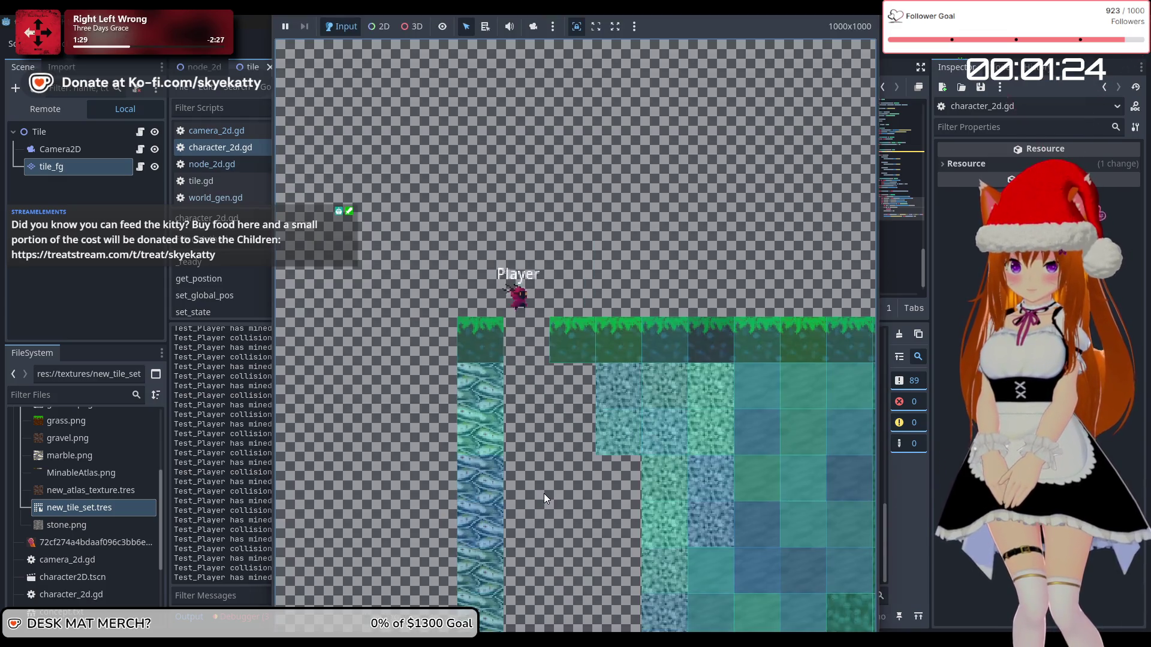
{"action": "left_click", "coordinate": [545, 494]}
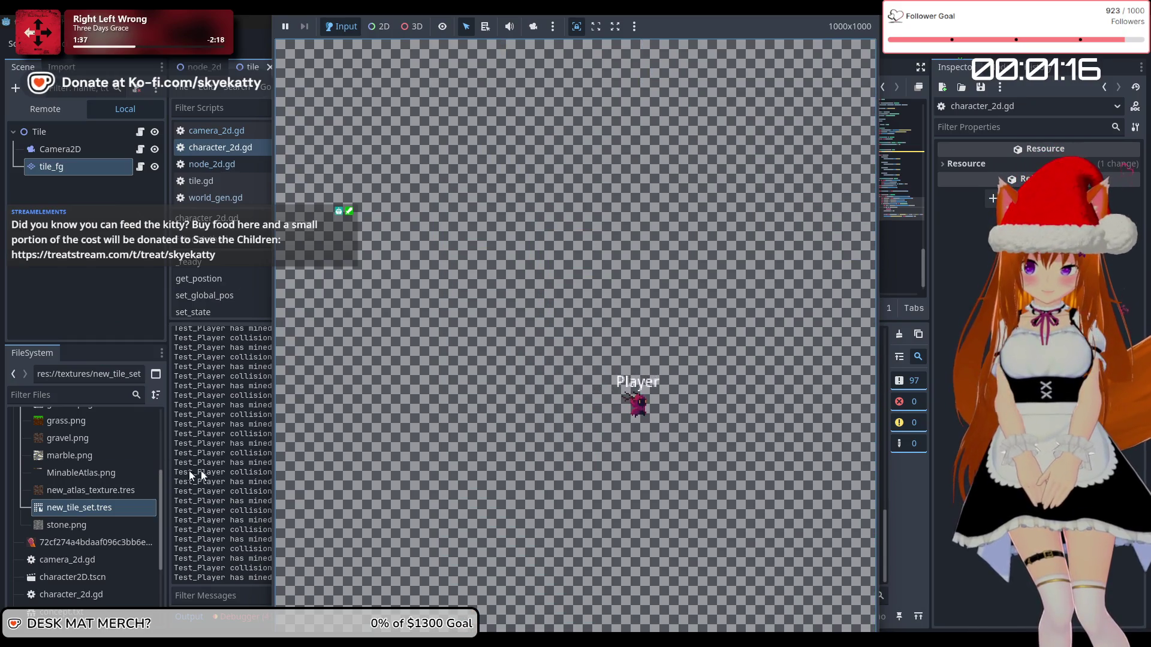
{"action": "key", "text": "F8"}
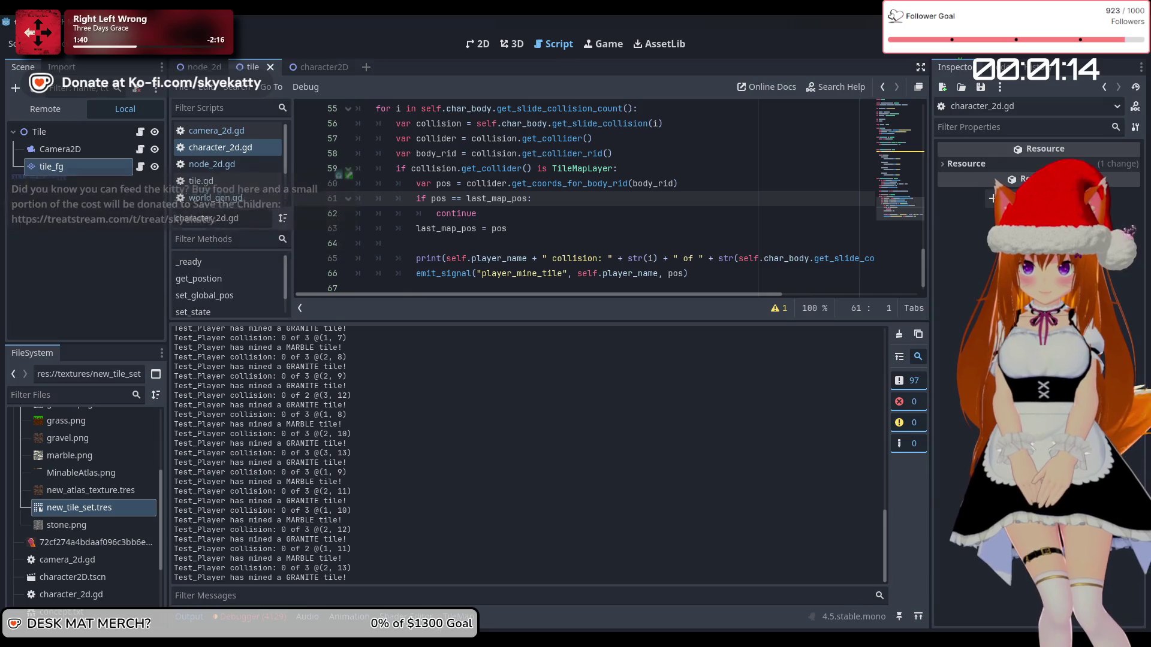
- Start a fresh run, dig the player down, and stop the game
{"action": "key", "text": "F5"}
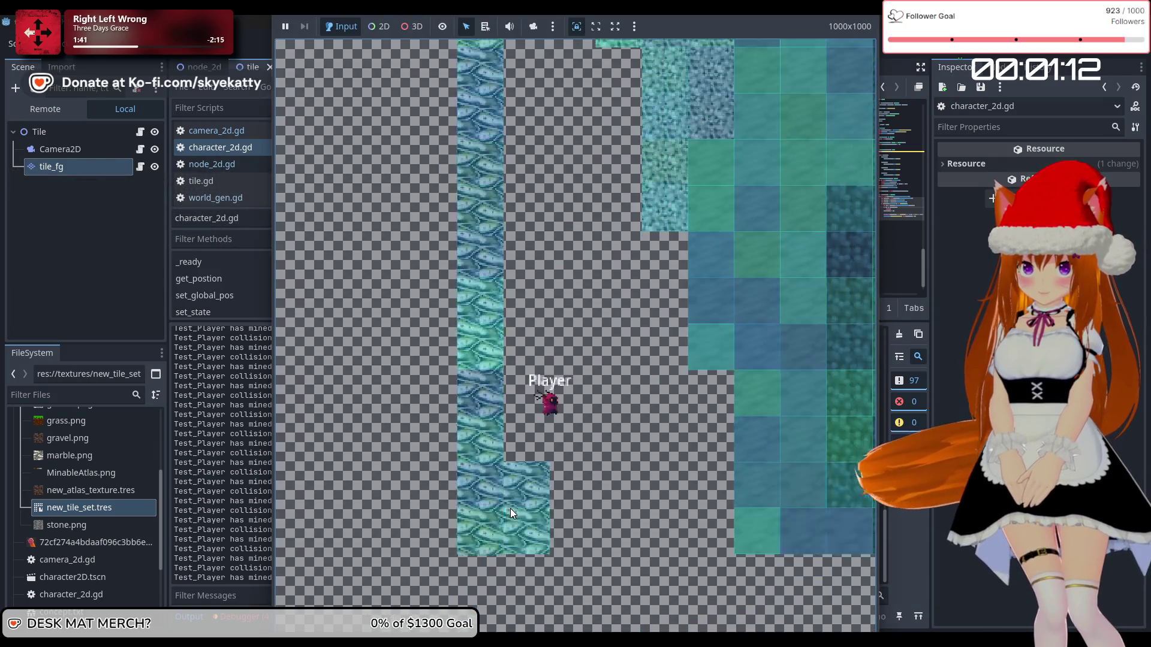
{"action": "key", "text": "F8"}
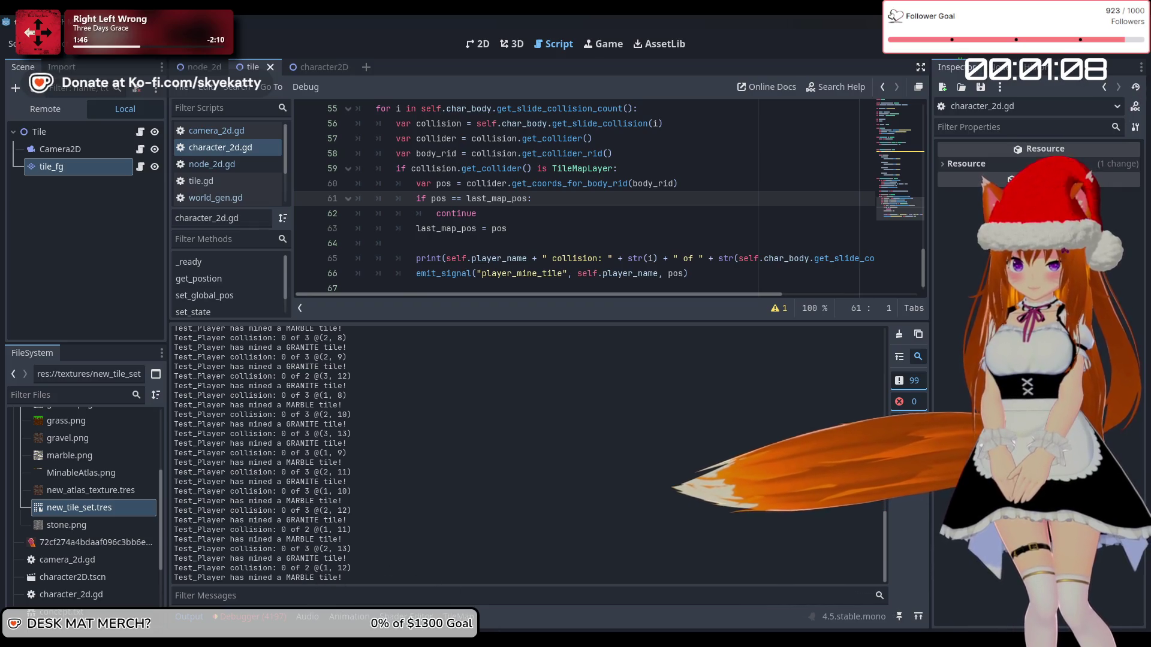
{"action": "mouse_move", "coordinate": [496, 639]}
{"action": "left_click", "coordinate": [556, 609]}
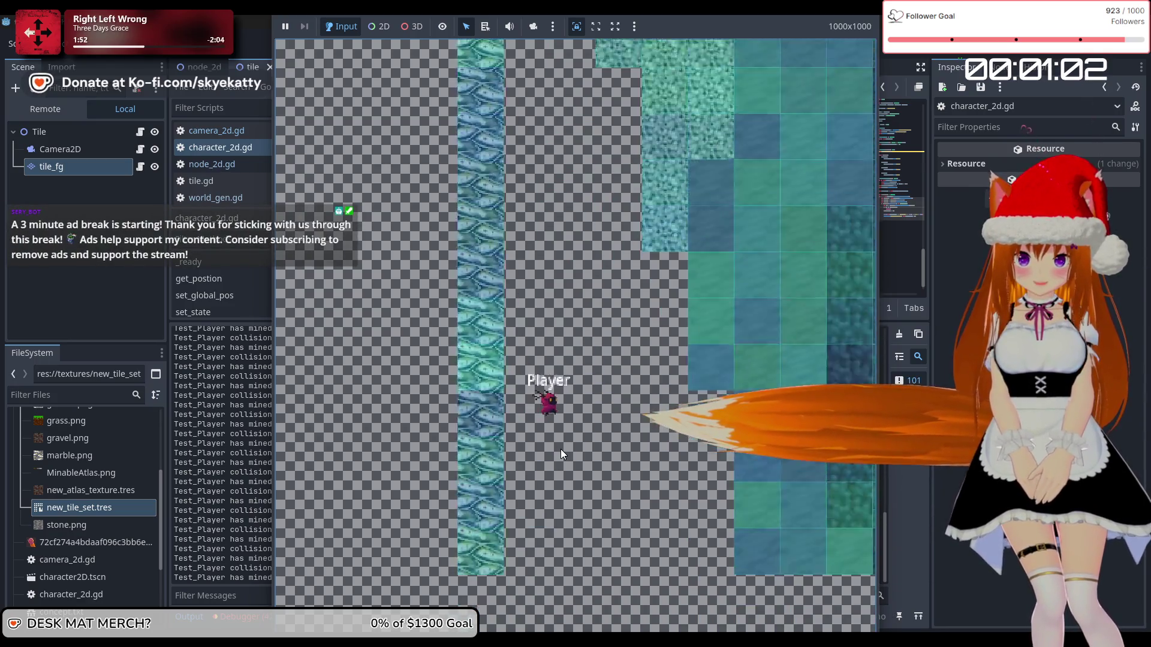
{"action": "key", "text": "F8"}
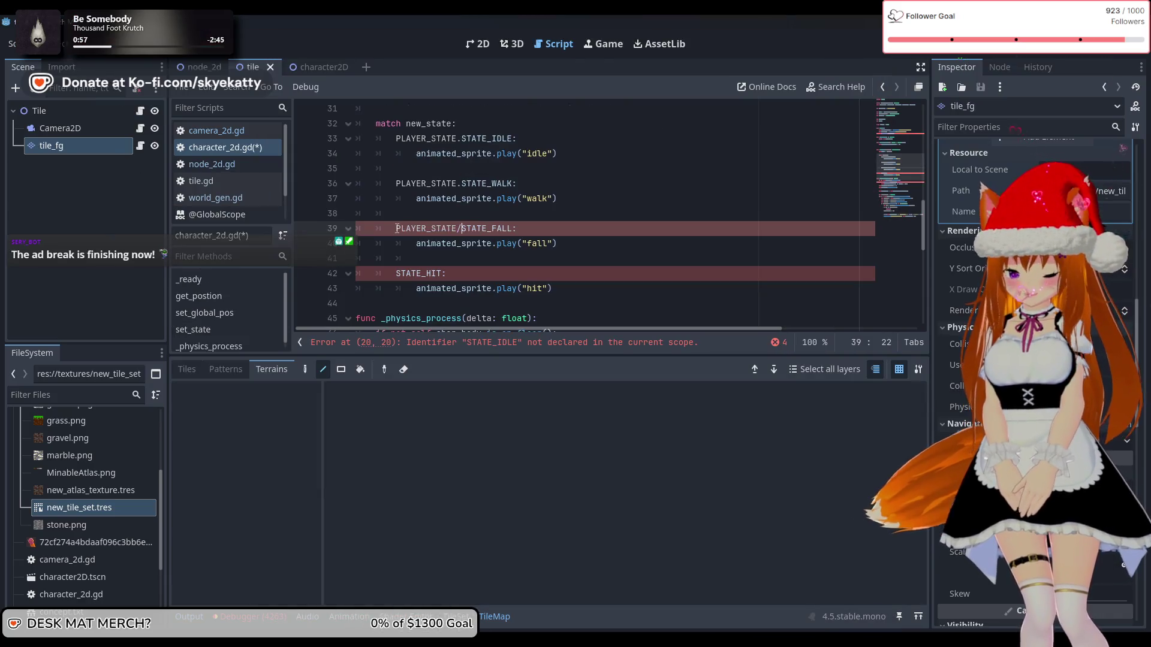
- Prefix the state references on lines 42 and 47 with PLAYER_STATE., accepting PLAYER_STATE.STATE_FALL
{"action": "scroll", "coordinate": [397, 229], "scroll_direction": "down", "scroll_amount": 1}
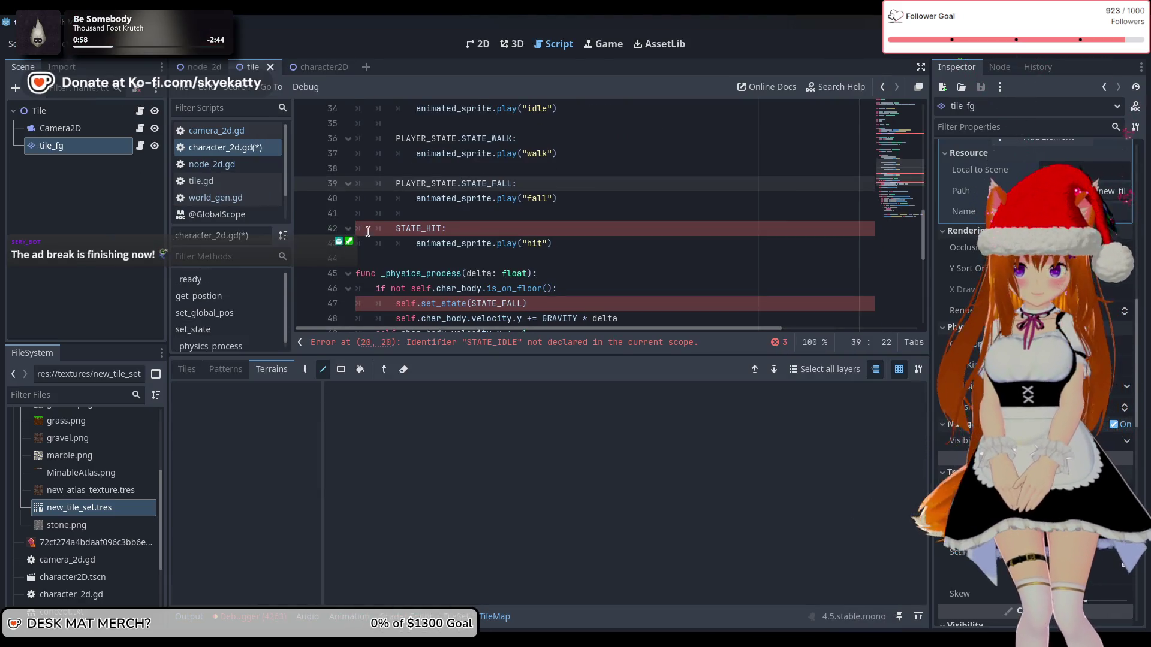
{"action": "left_click", "coordinate": [390, 229]}
{"action": "type", "text": "PLAYER_STATE"}
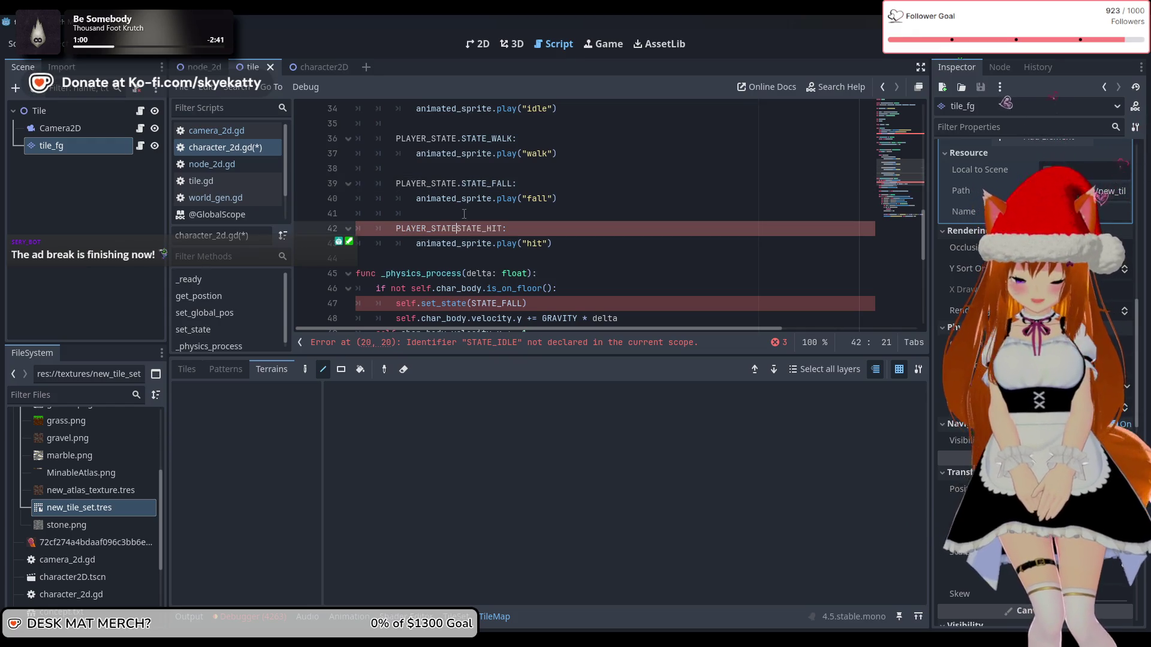
{"action": "type", "text": "."}
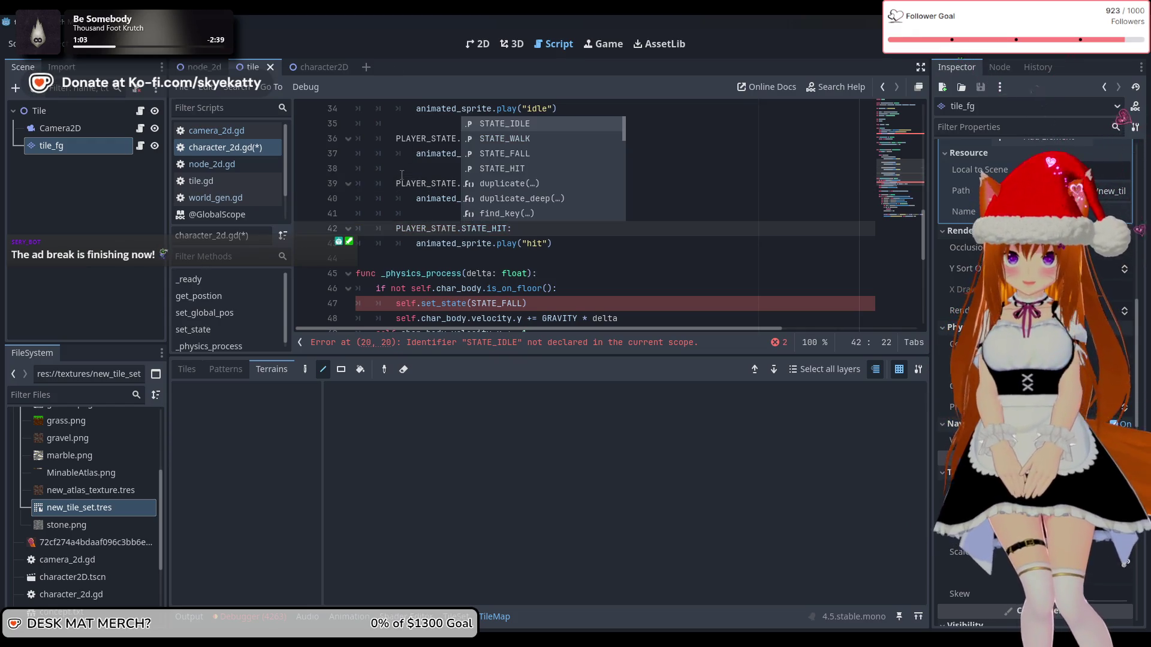
{"action": "left_click", "coordinate": [416, 199]}
{"action": "scroll", "coordinate": [508, 221], "scroll_direction": "down", "scroll_amount": 2}
{"action": "scroll", "coordinate": [448, 207], "scroll_direction": "down", "scroll_amount": 1}
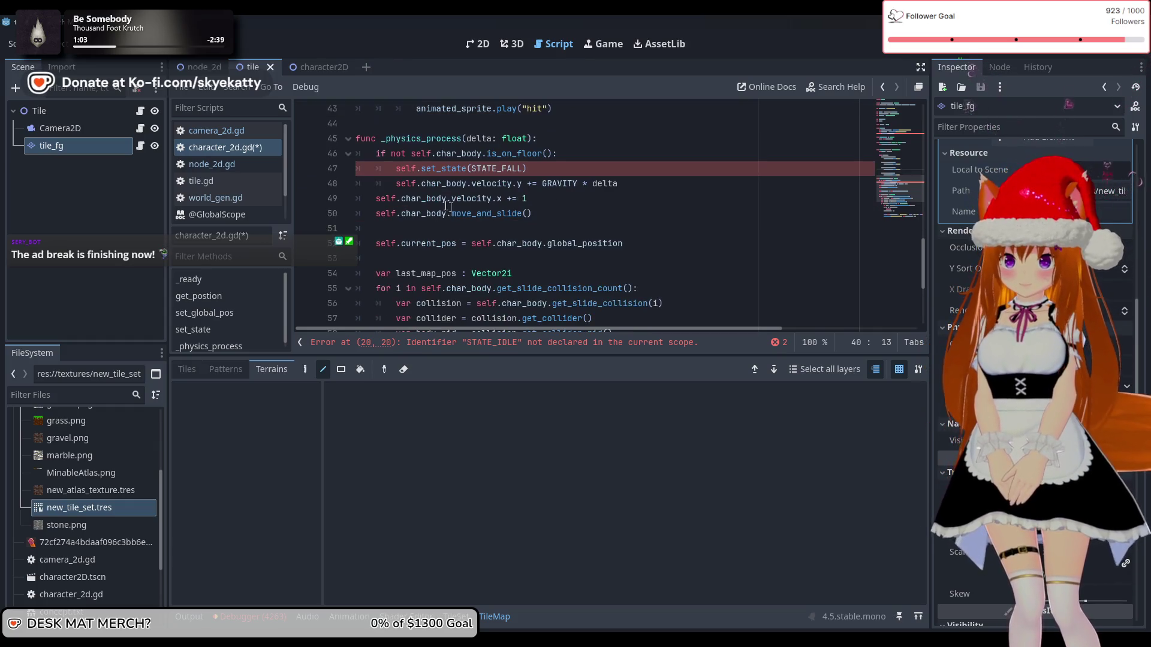
{"action": "left_click", "coordinate": [471, 169]}
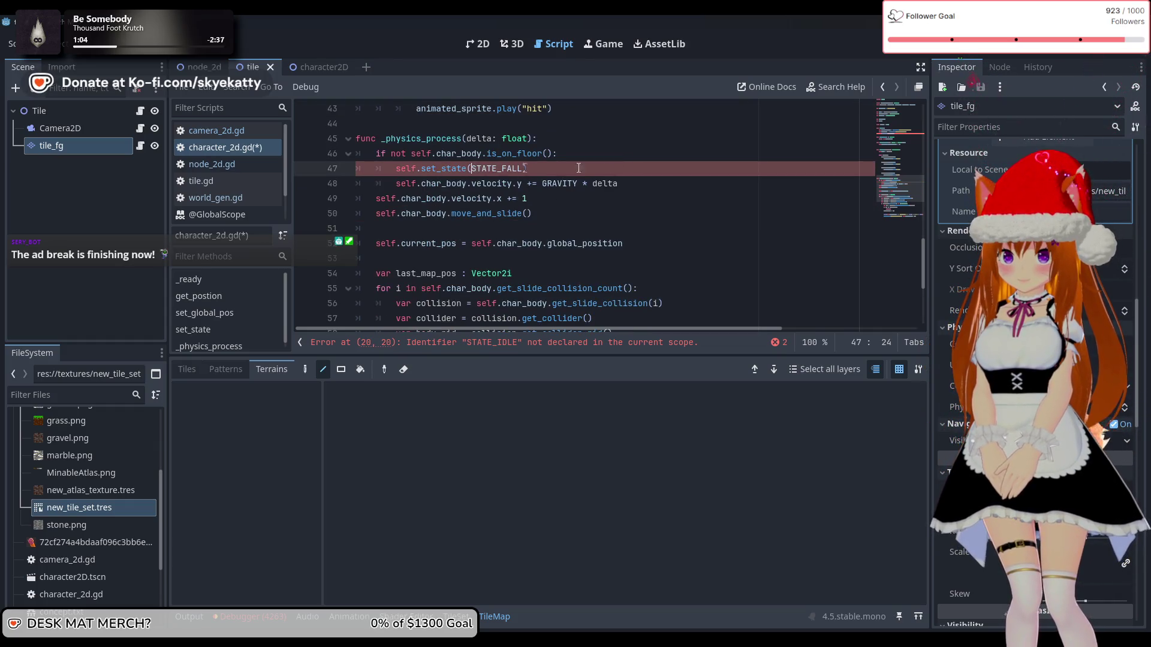
{"action": "type", "text": "PLAYER_STATE."}
{"action": "left_click", "coordinate": [486, 168]}
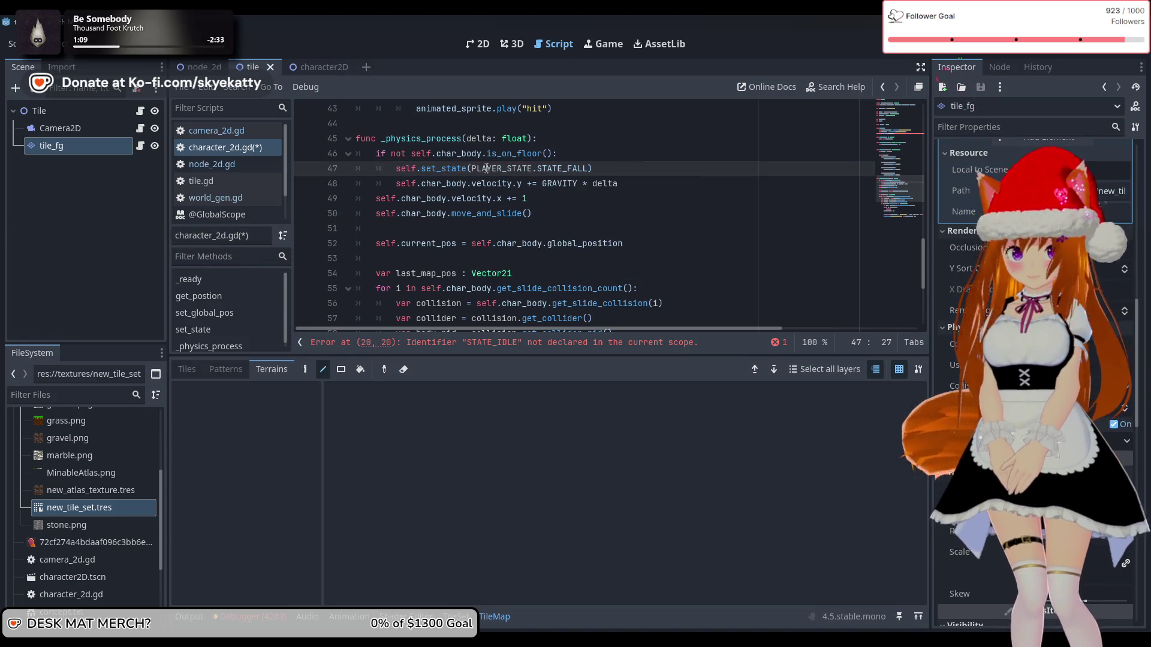
- Change STATE_IDLE on line 20 to PLAYER_STATE.STATE_IDLE via autocomplete, clearing the error
{"action": "scroll", "coordinate": [568, 188], "scroll_direction": "down", "scroll_amount": 2}
{"action": "scroll", "coordinate": [576, 190], "scroll_direction": "down", "scroll_amount": 2}
{"action": "scroll", "coordinate": [519, 274], "scroll_direction": "up", "scroll_amount": 6}
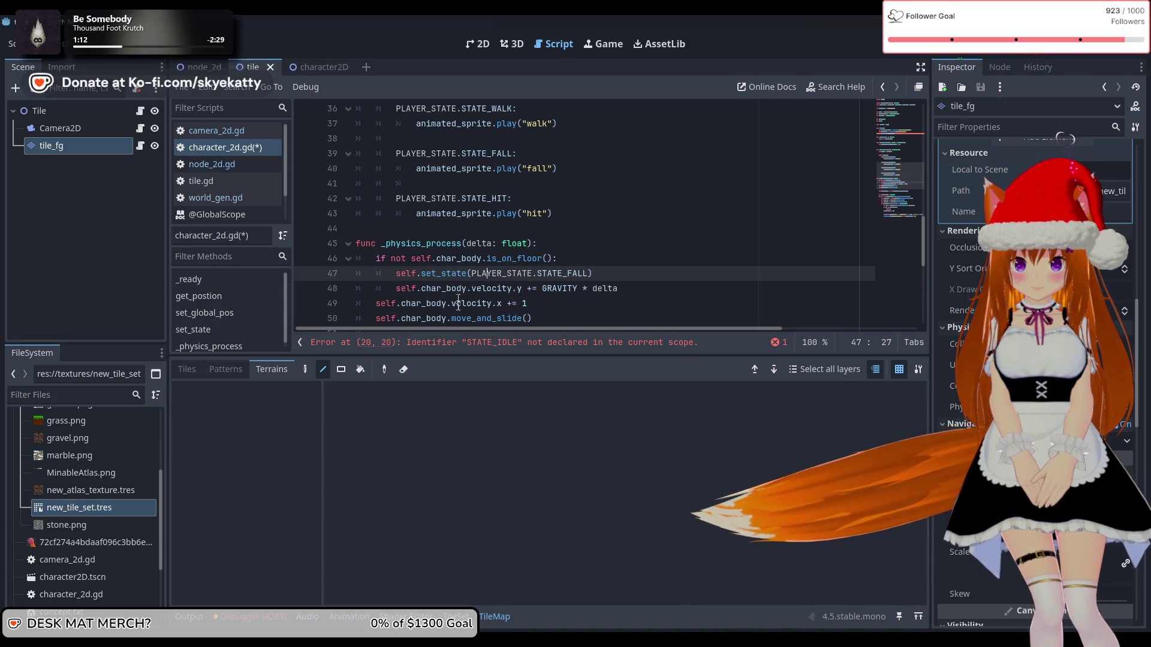
{"action": "scroll", "coordinate": [485, 318], "scroll_direction": "up", "scroll_amount": 1}
{"action": "scroll", "coordinate": [485, 318], "scroll_direction": "up", "scroll_amount": 6}
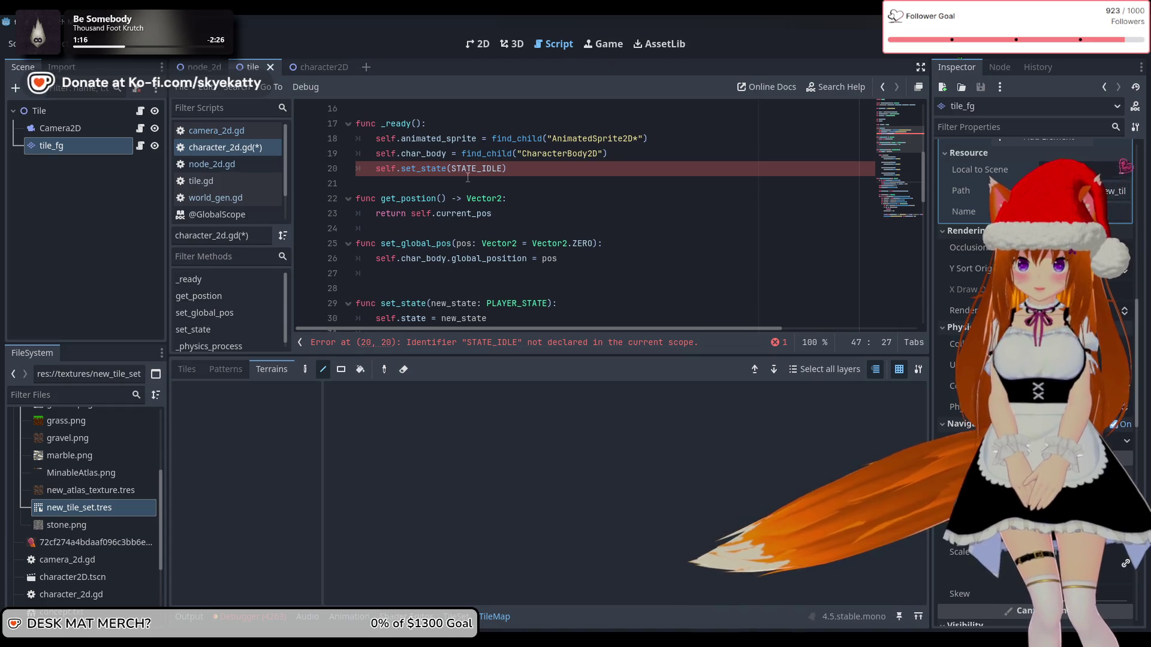
{"action": "left_click", "coordinate": [456, 170]}
{"action": "type", "text": "PLAYER_STATE."}
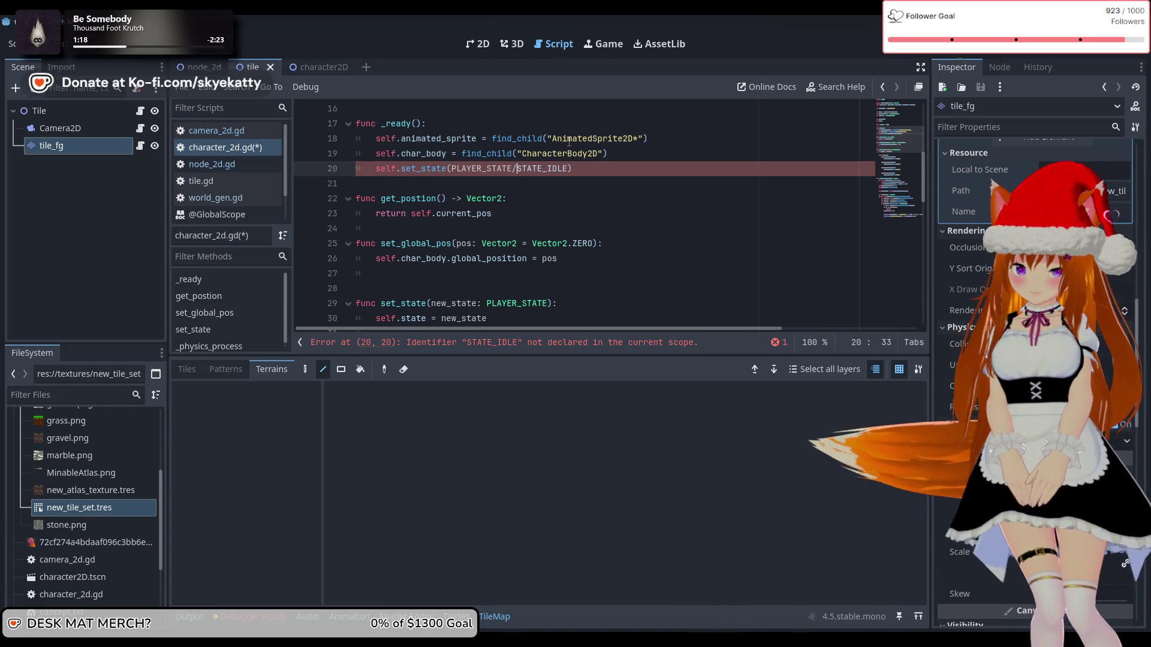
{"action": "type", "text": "."}
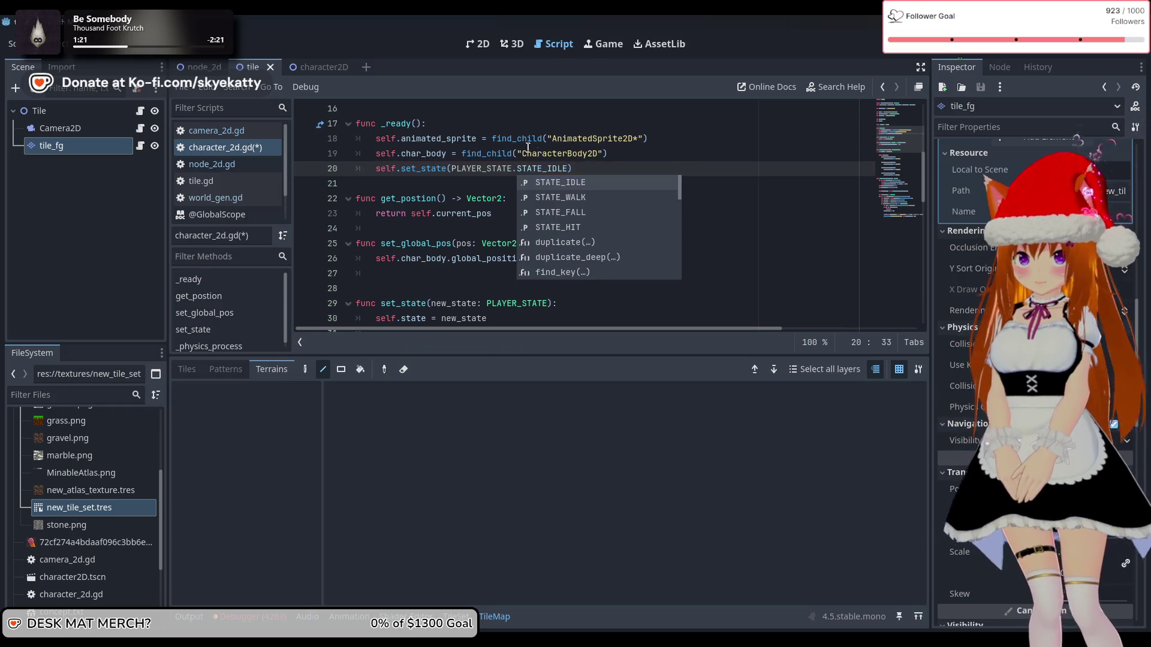
{"action": "left_click", "coordinate": [522, 154]}
- Enlarge the code area over the bottom panel and save the script with Ctrl+S
{"action": "scroll", "coordinate": [514, 254], "scroll_direction": "up", "scroll_amount": 5}
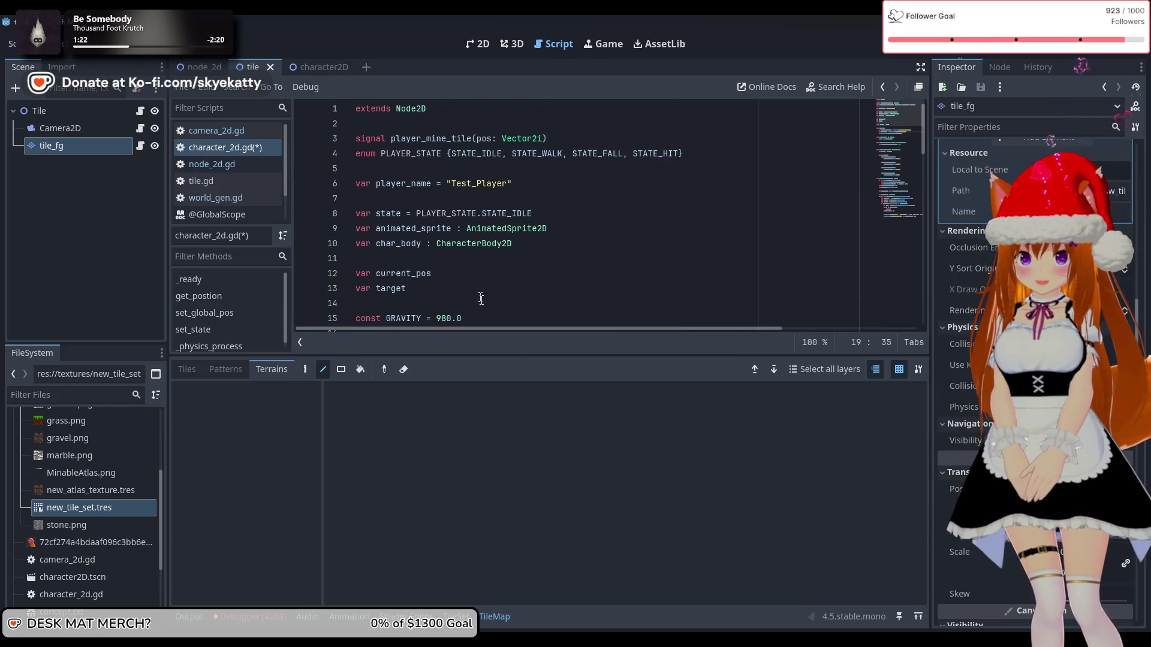
{"action": "left_click_drag", "start_coordinate": [528, 358], "coordinate": [532, 419]}
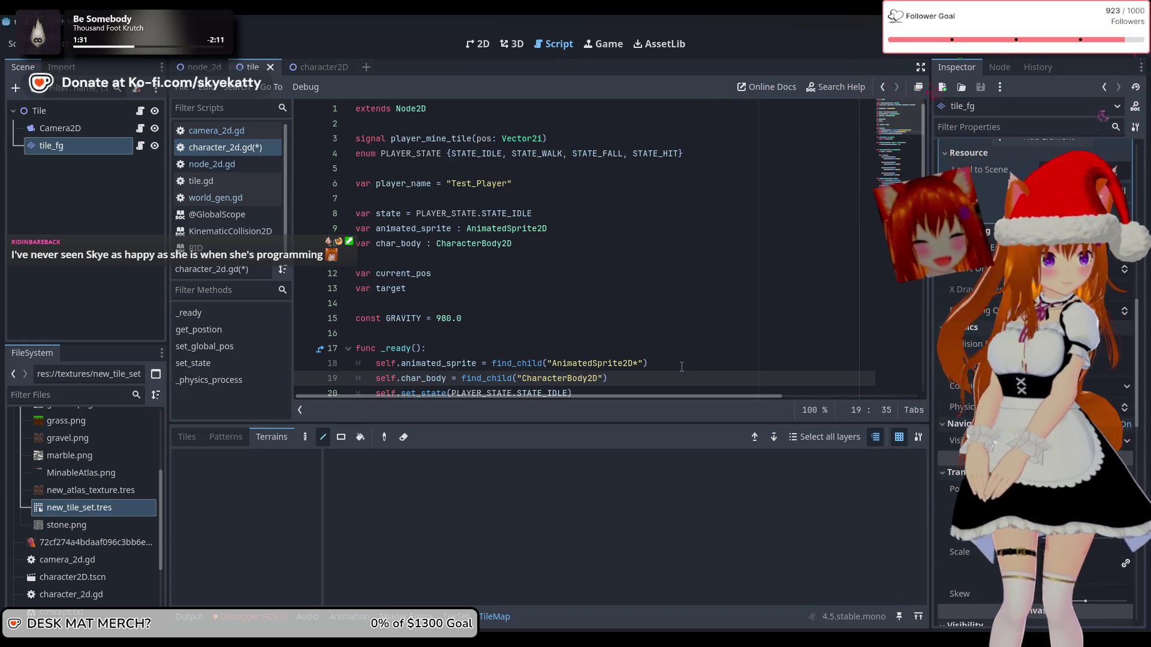
{"action": "scroll", "coordinate": [701, 343], "scroll_direction": "down", "scroll_amount": 3}
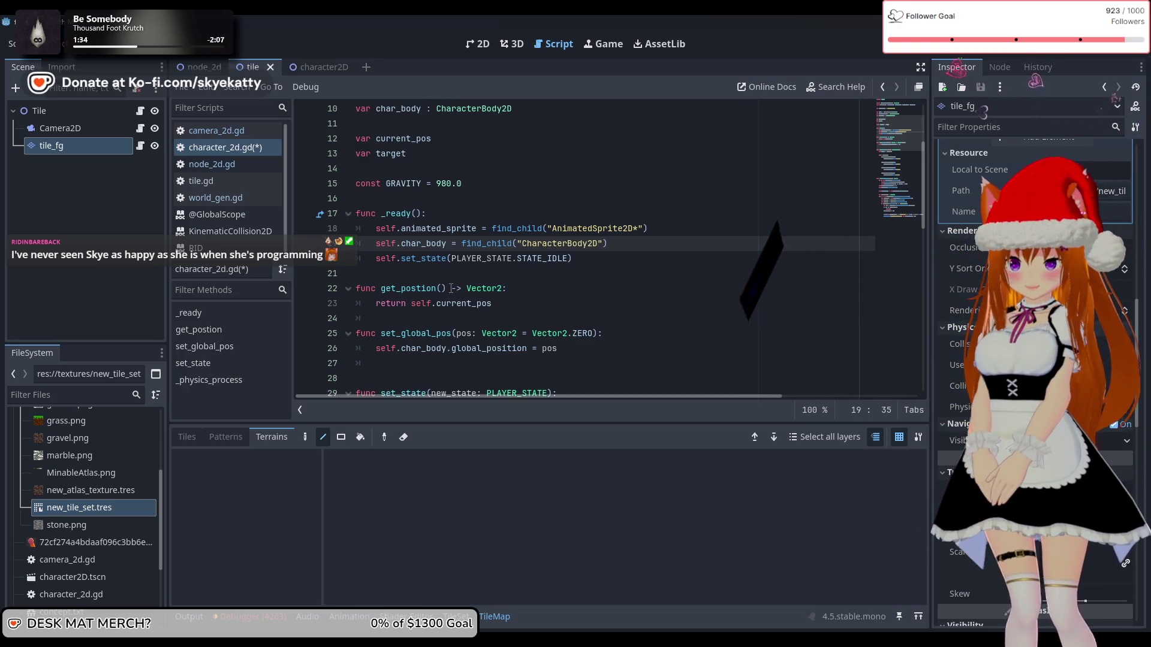
{"action": "scroll", "coordinate": [433, 276], "scroll_direction": "up", "scroll_amount": 3}
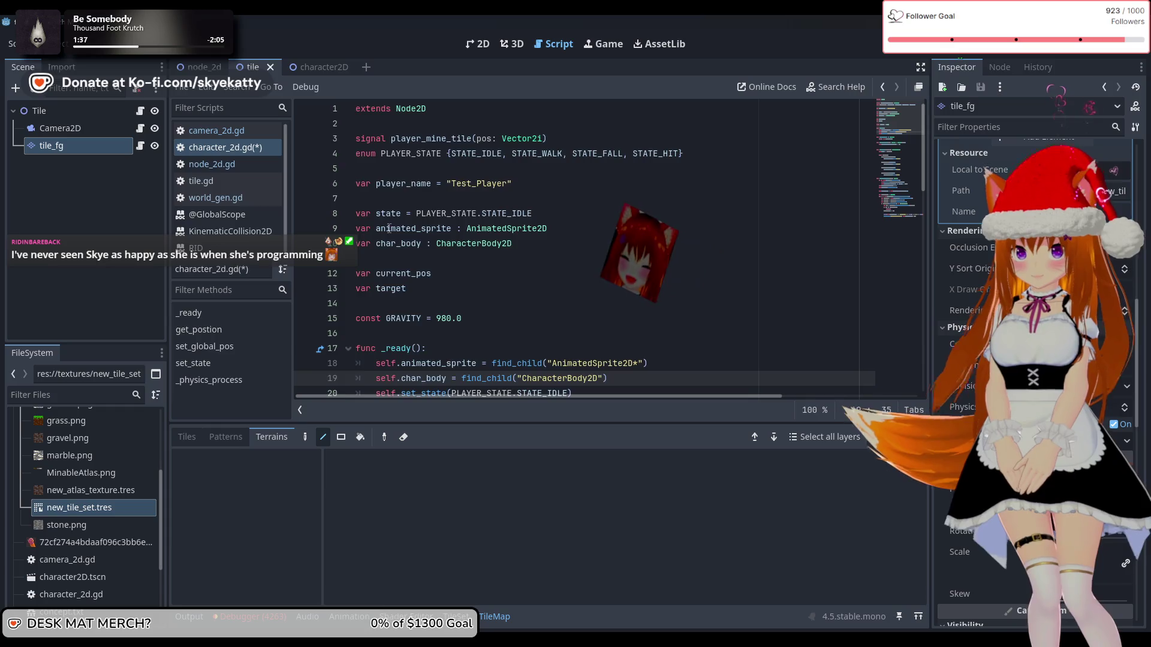
{"action": "scroll", "coordinate": [563, 232], "scroll_direction": "down", "scroll_amount": 3}
{"action": "scroll", "coordinate": [387, 298], "scroll_direction": "up", "scroll_amount": 3}
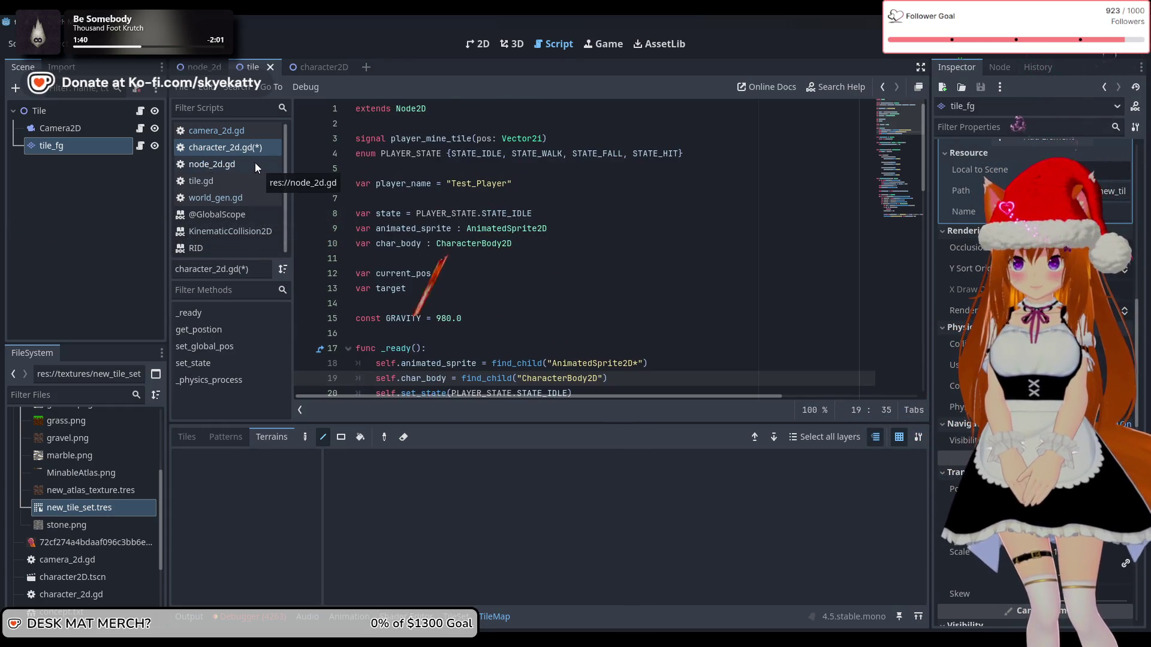
{"action": "key", "text": "ctrl+s"}
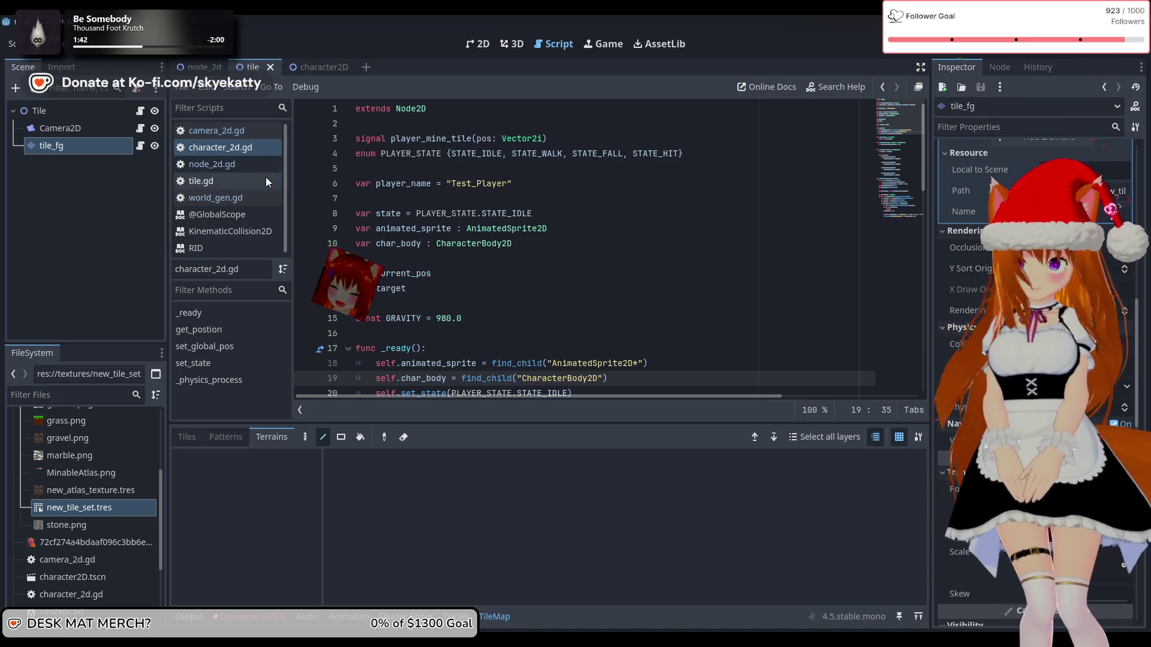
- Review world_gen.gd, then tile.gd with its mined-tile handler
{"action": "scroll", "coordinate": [733, 213], "scroll_direction": "down", "scroll_amount": 7}
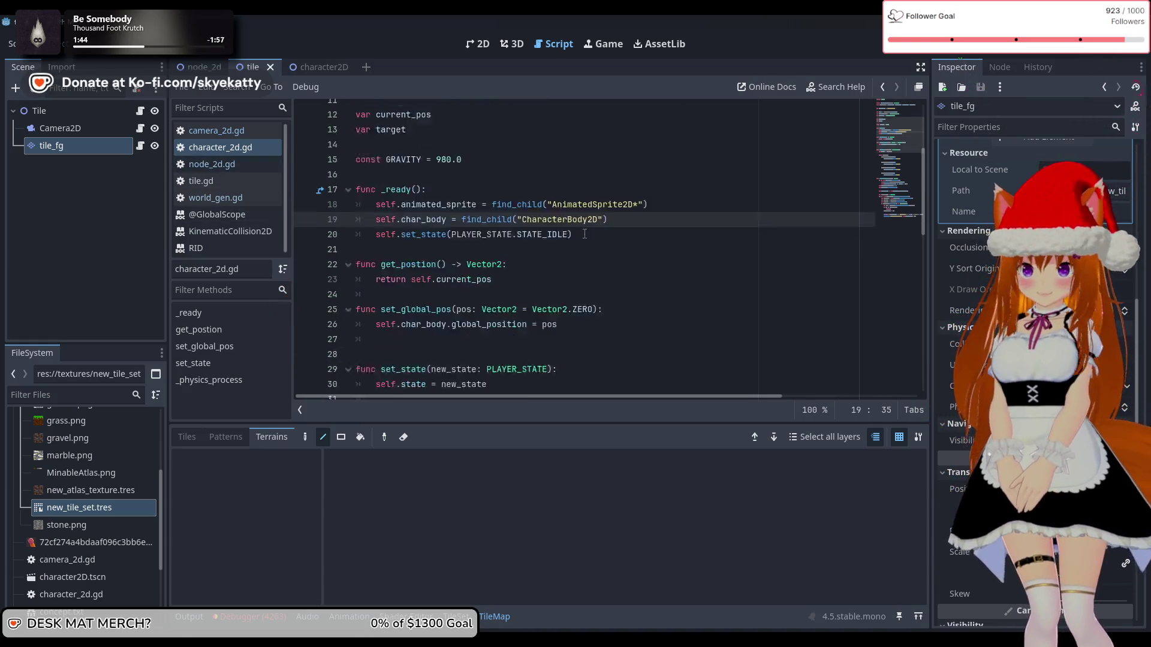
{"action": "left_click", "coordinate": [238, 198]}
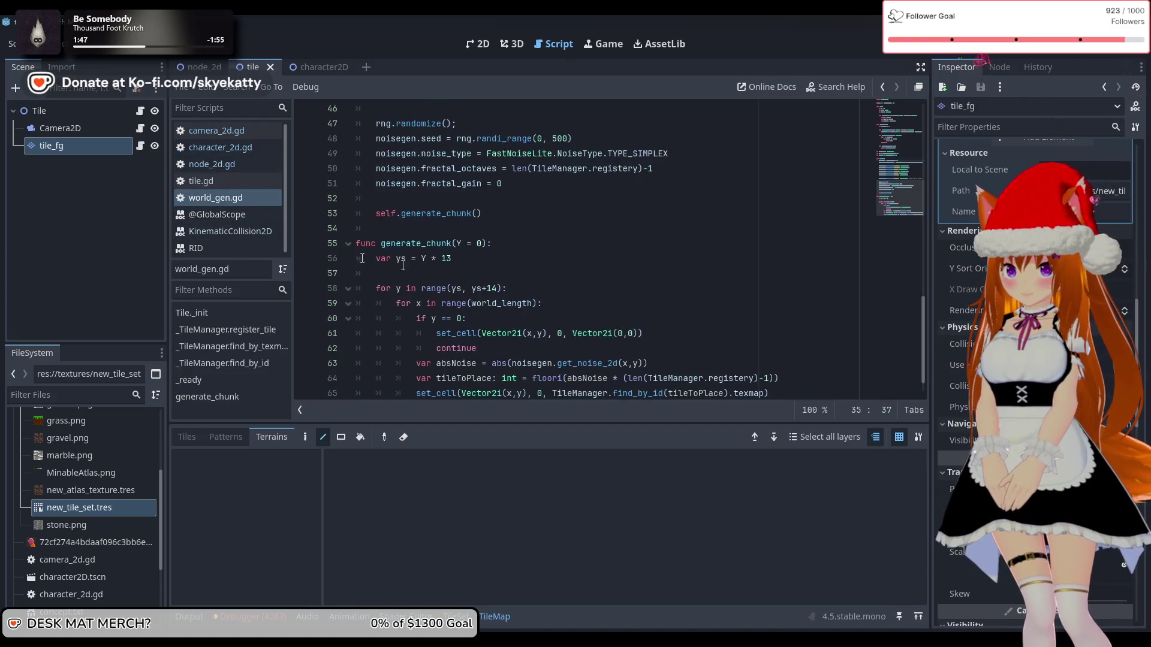
{"action": "scroll", "coordinate": [583, 266], "scroll_direction": "down", "scroll_amount": 1}
{"action": "scroll", "coordinate": [582, 267], "scroll_direction": "up", "scroll_amount": 10}
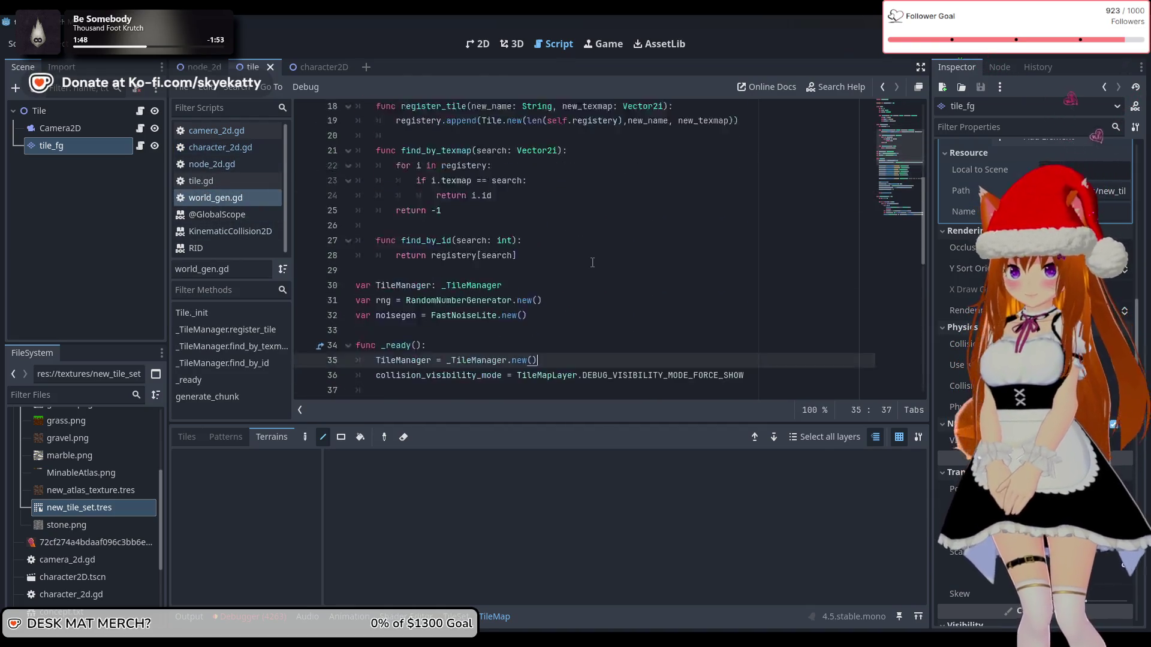
{"action": "scroll", "coordinate": [539, 245], "scroll_direction": "down", "scroll_amount": 10}
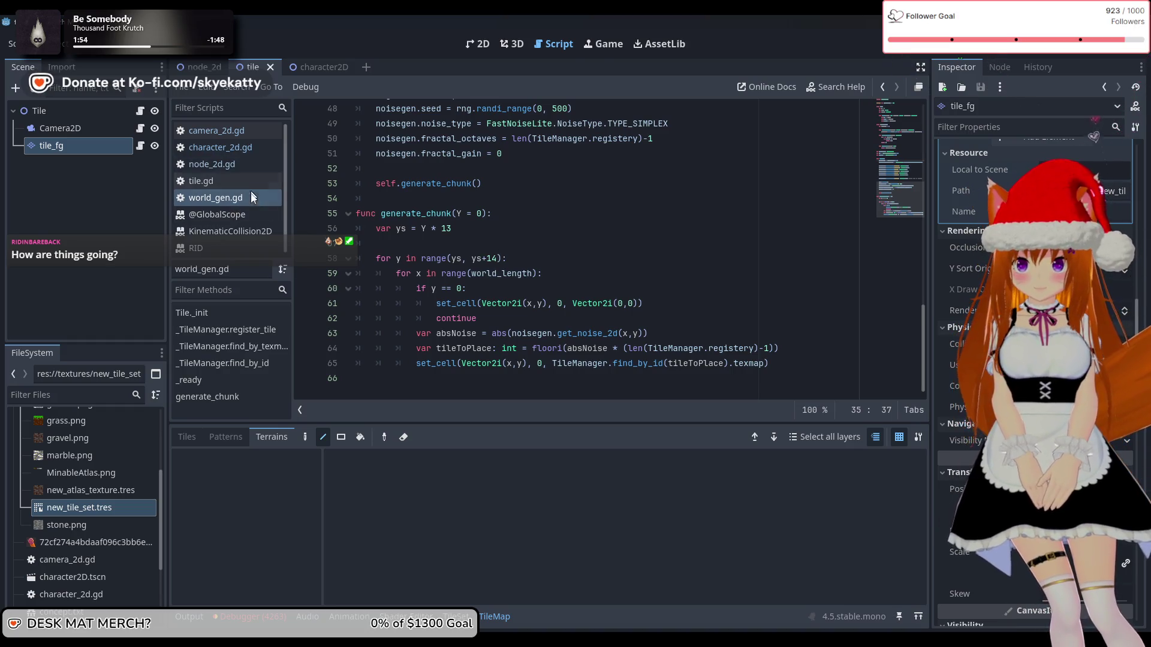
{"action": "left_click", "coordinate": [247, 180]}
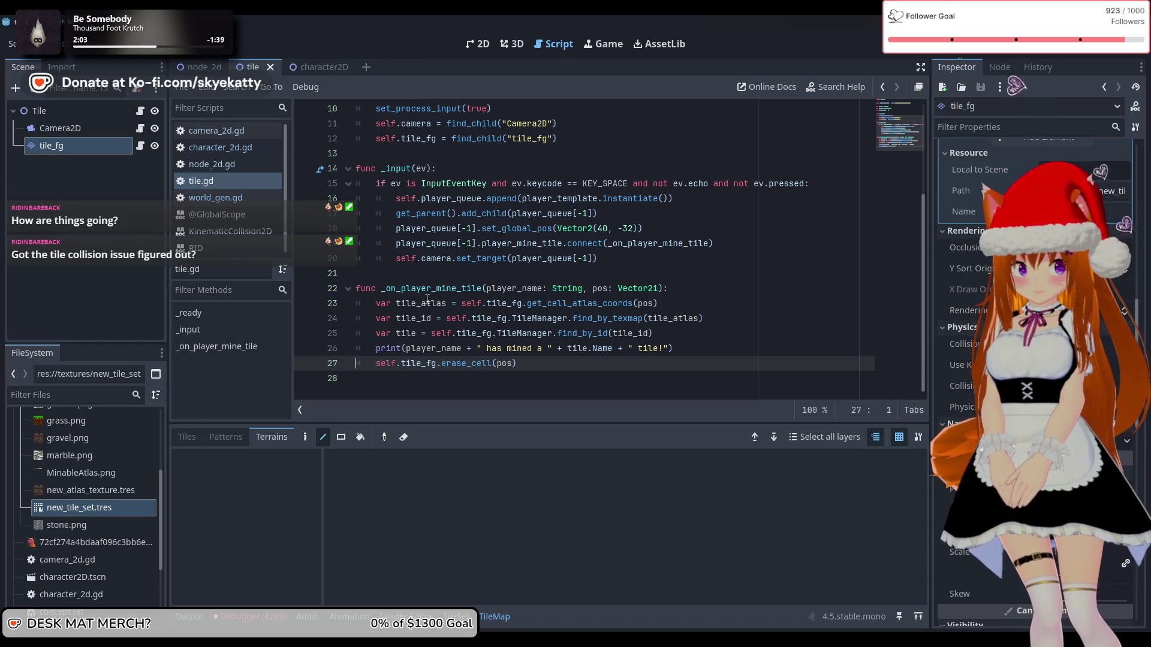
- Switch between the character2D, tile and node_2d scenes, ending back on the tile scene
{"action": "left_click", "coordinate": [299, 64]}
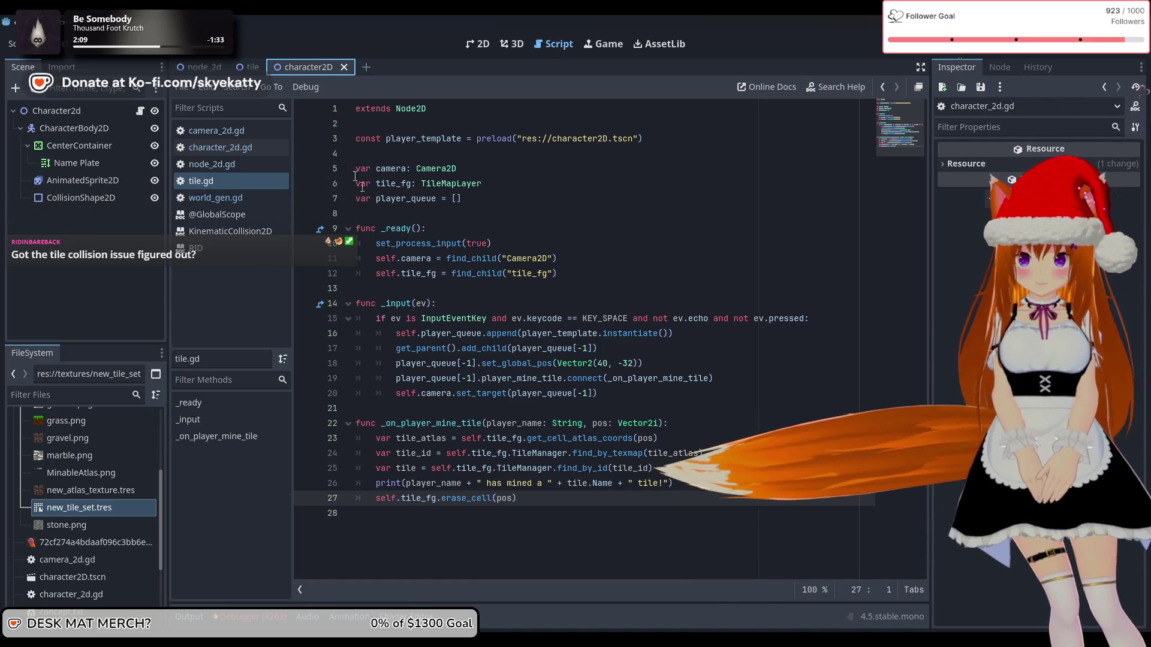
{"action": "left_click", "coordinate": [246, 68]}
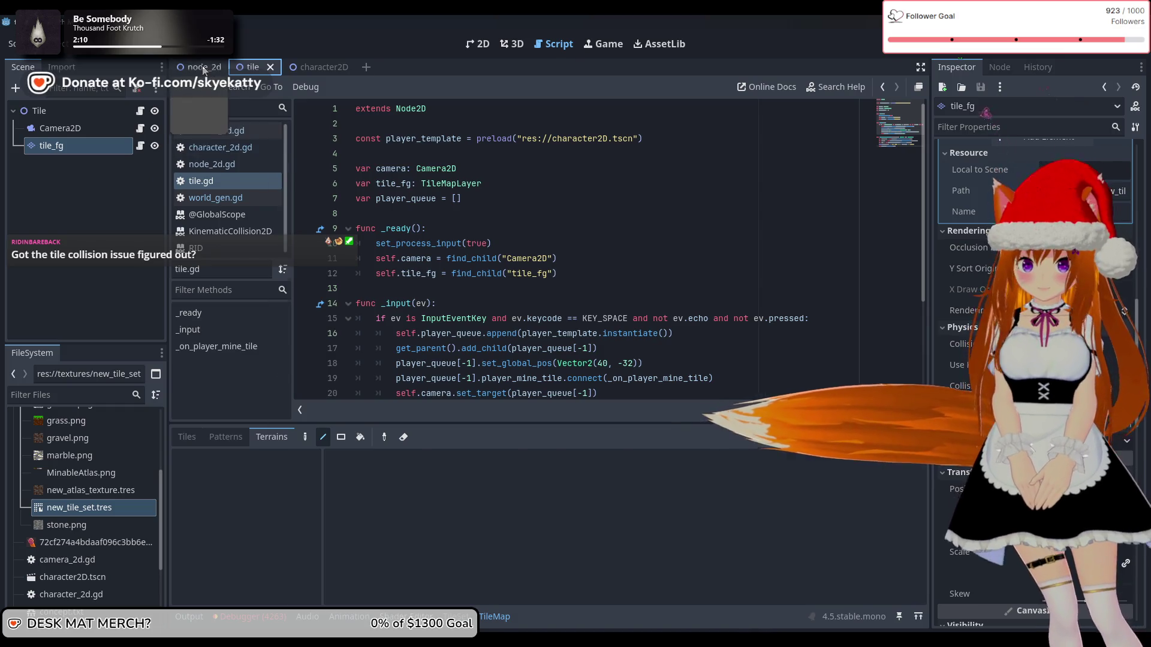
{"action": "left_click", "coordinate": [201, 66]}
{"action": "key", "text": "ctrl+Tab"}
{"action": "scroll", "coordinate": [486, 227], "scroll_direction": "down", "scroll_amount": 3}
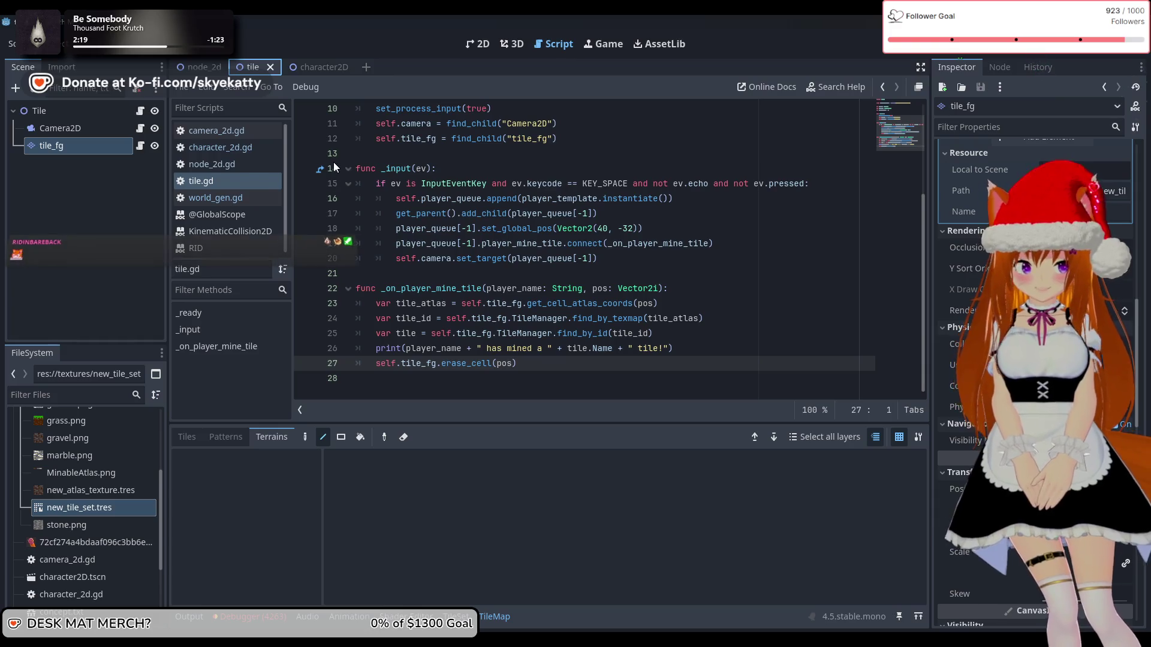
{"action": "mouse_move", "coordinate": [600, 356]}
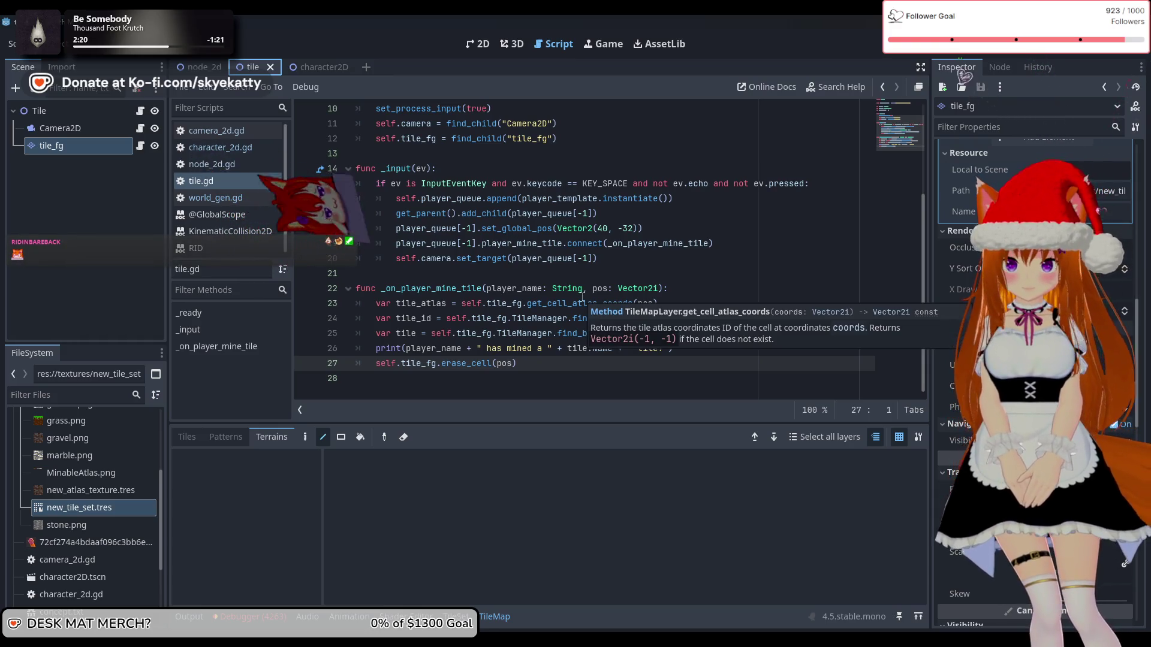
{"action": "scroll", "coordinate": [504, 390], "scroll_direction": "up", "scroll_amount": 2}
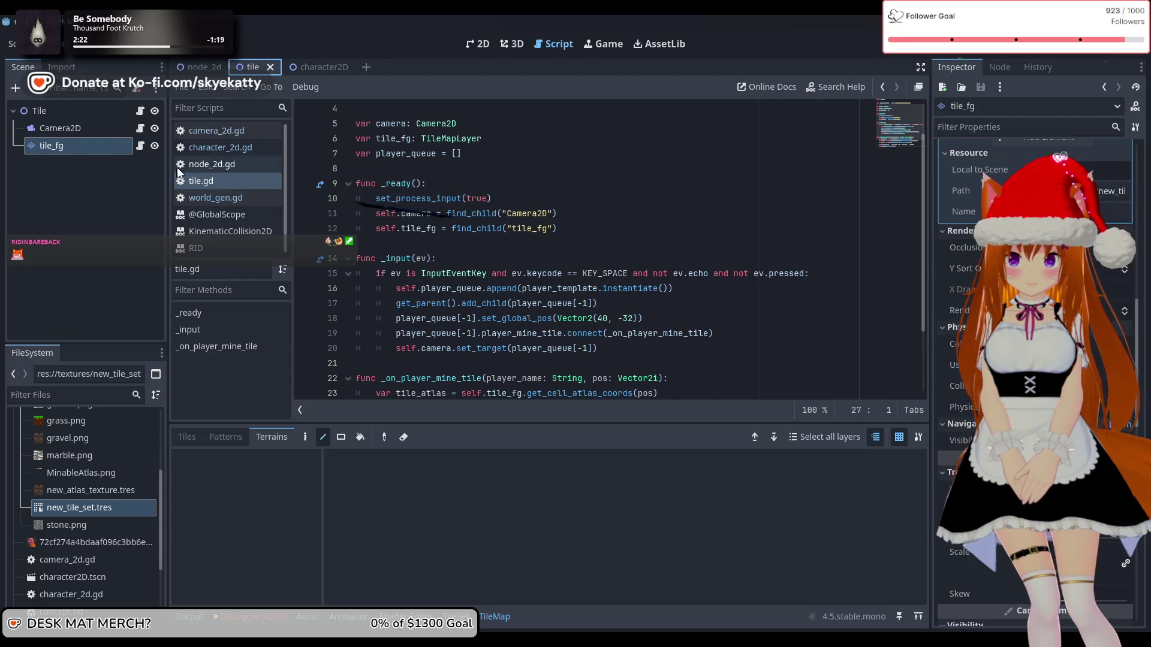
- Open character_2d.gd and select parts of the get_coords_for_body_rid call on line 60
{"action": "left_click", "coordinate": [220, 147]}
{"action": "scroll", "coordinate": [554, 274], "scroll_direction": "down", "scroll_amount": 5}
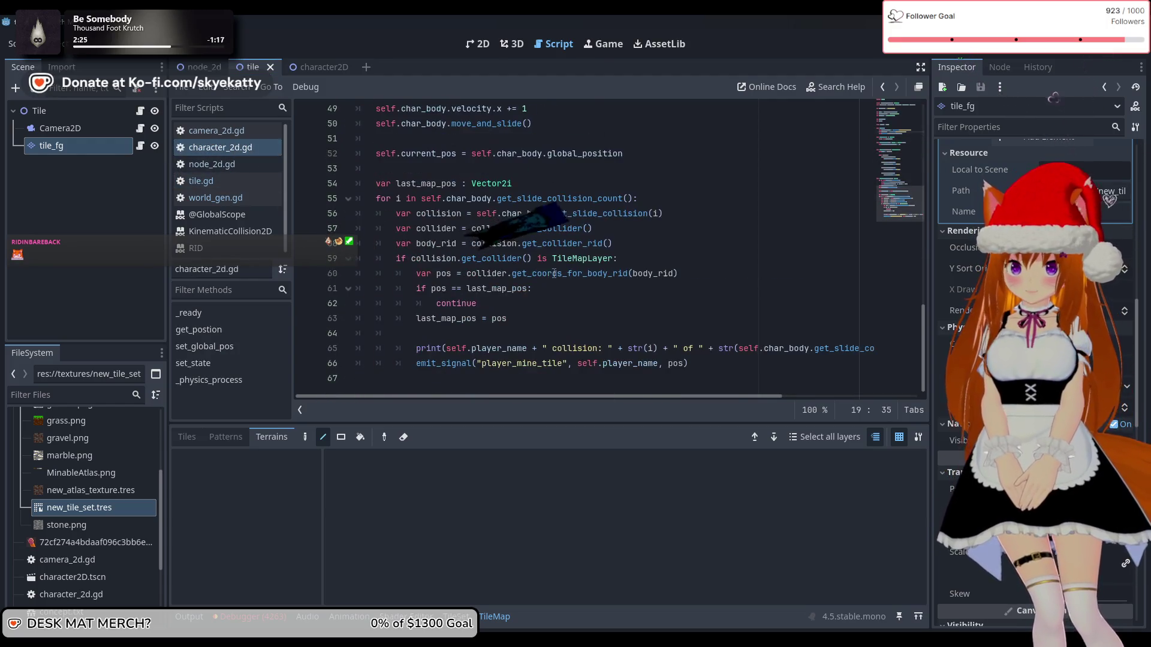
{"action": "mouse_move", "coordinate": [503, 264]}
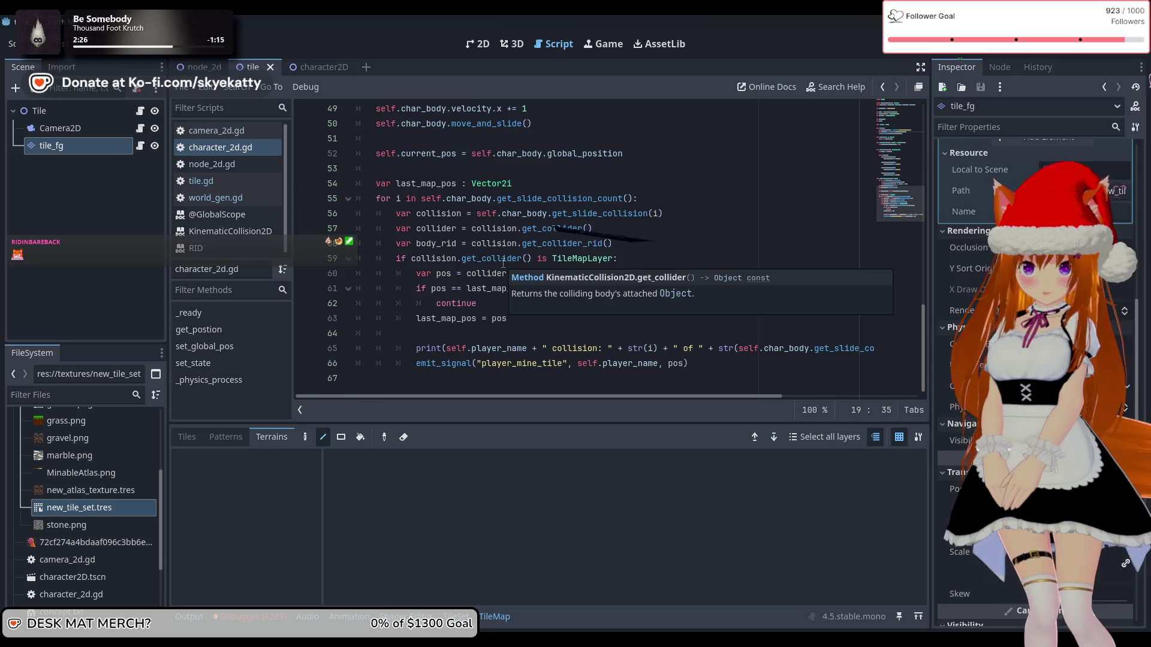
{"action": "left_click_drag", "start_coordinate": [678, 273], "coordinate": [507, 274]}
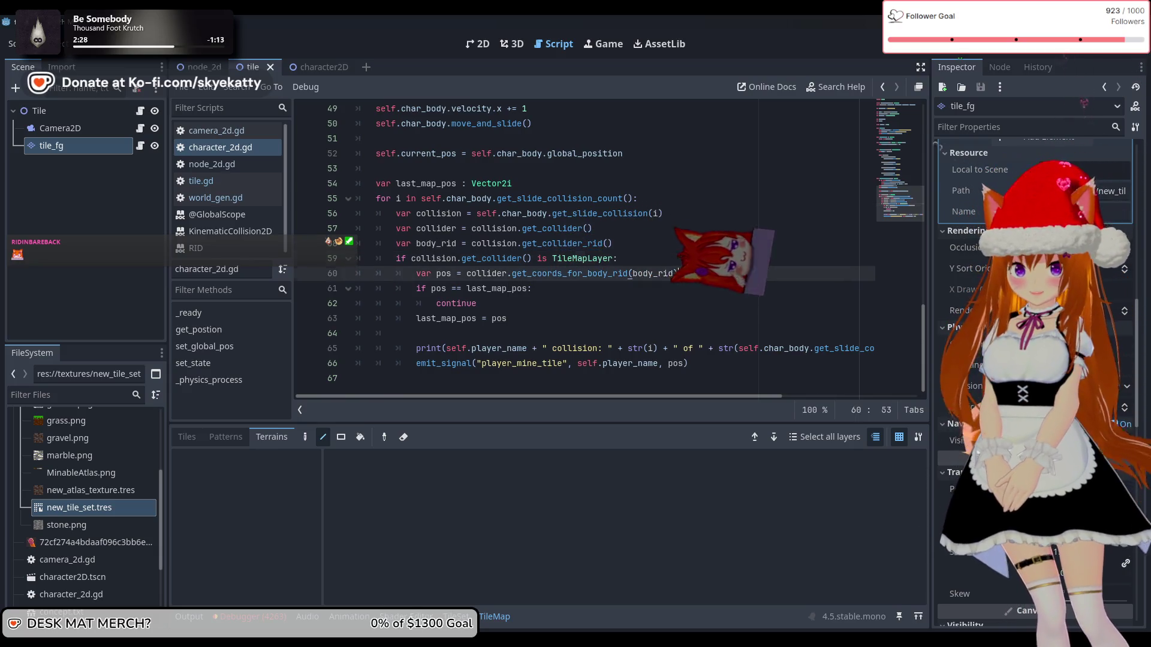
{"action": "left_click", "coordinate": [469, 277], "text": "shift"}
{"action": "left_click", "coordinate": [515, 318]}
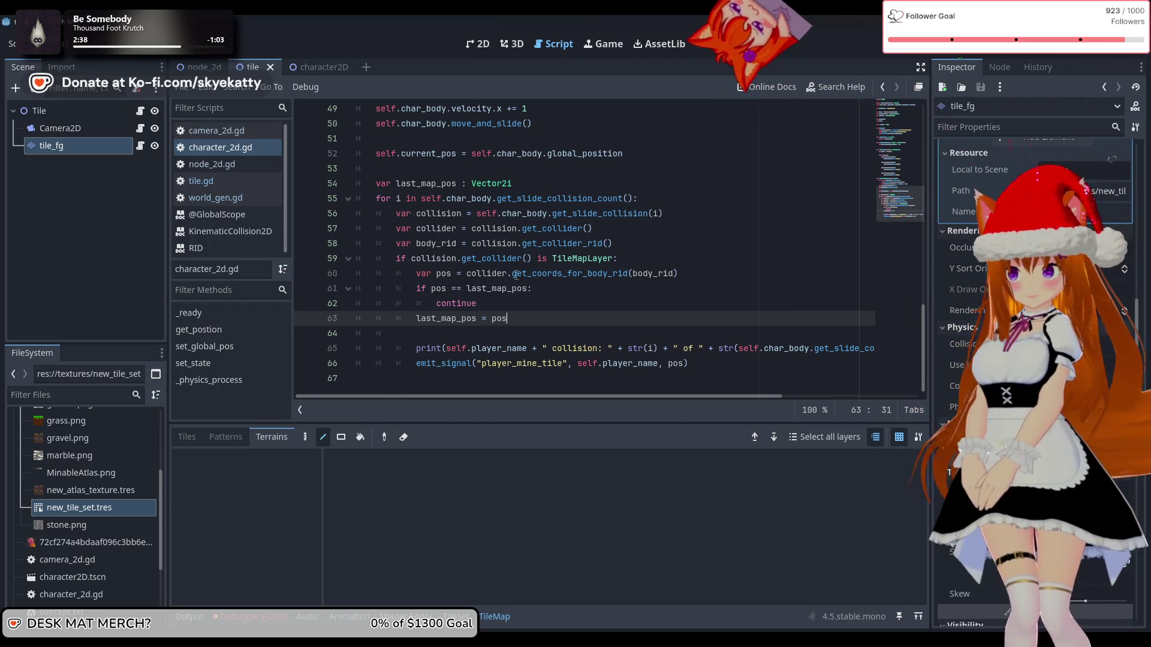
{"action": "left_click_drag", "start_coordinate": [678, 273], "coordinate": [457, 273]}
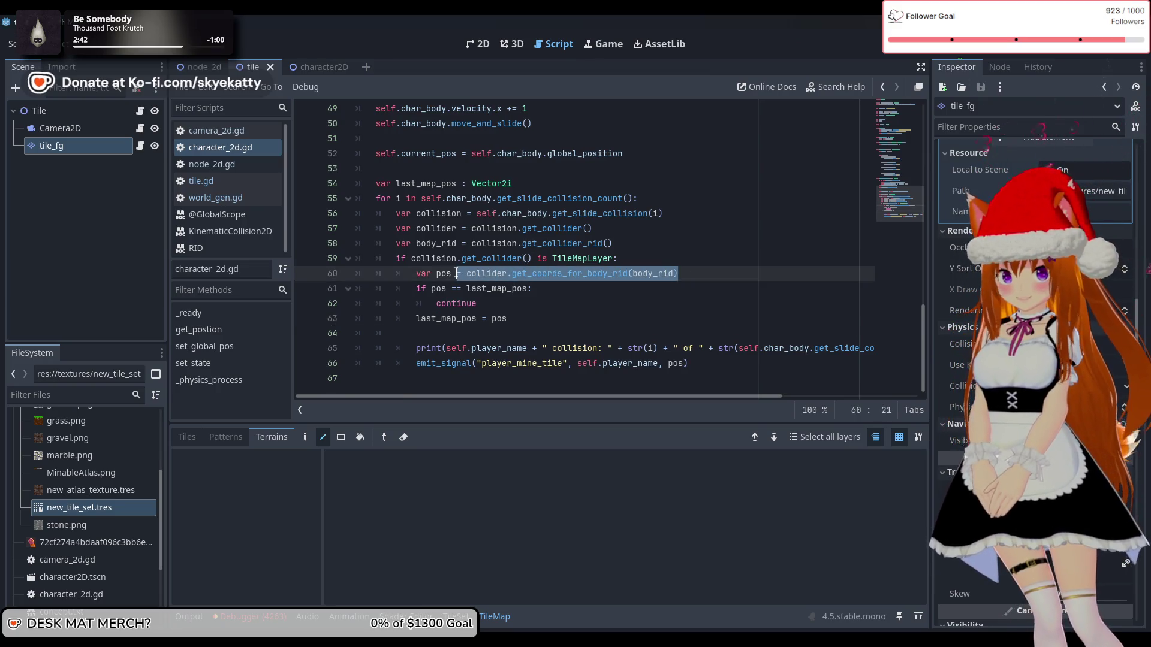
{"action": "left_click", "coordinate": [579, 298]}
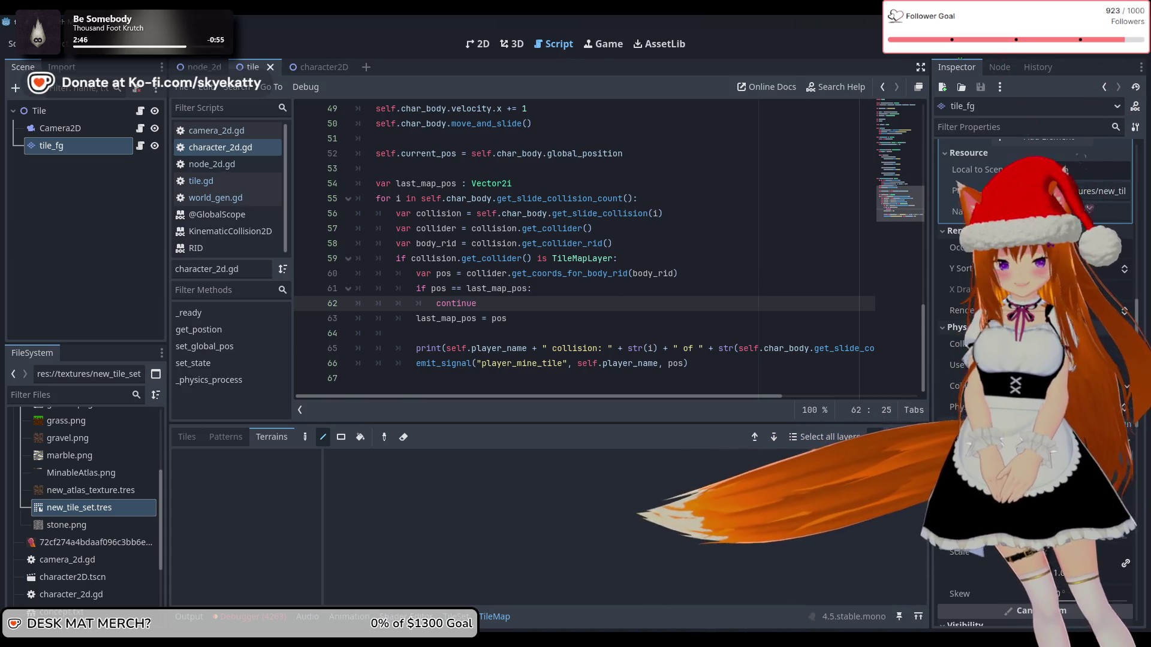
- Select the body_rid argument of line 60's call, then switch to the character2D scene
{"action": "left_click_drag", "start_coordinate": [678, 273], "coordinate": [512, 274]}
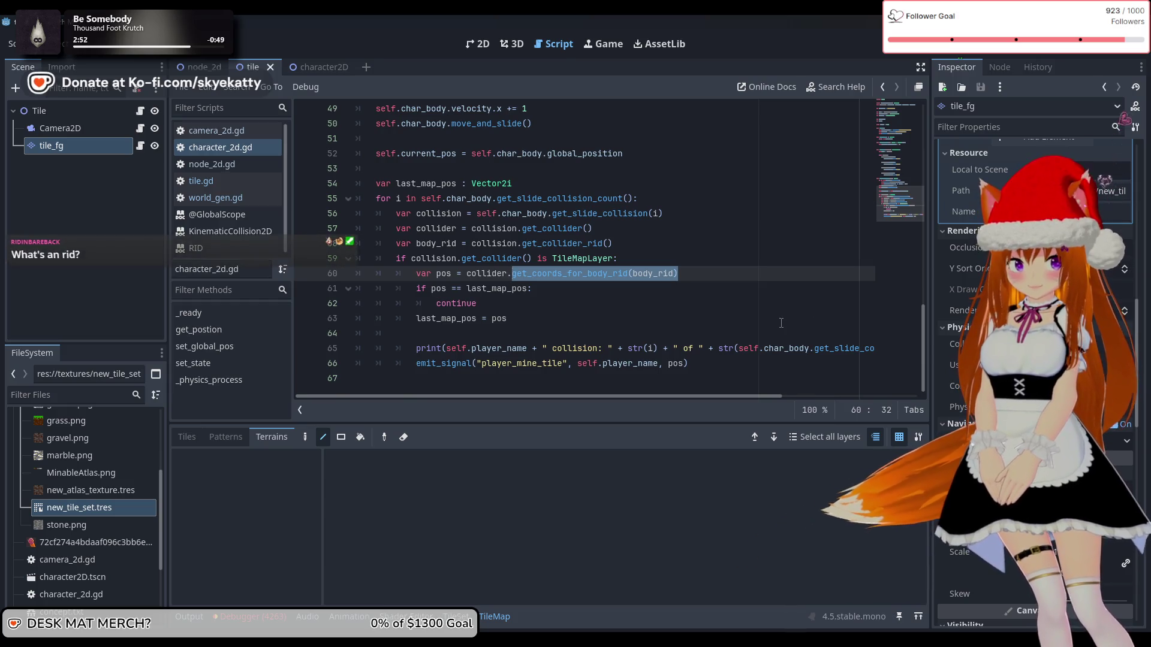
{"action": "left_click", "coordinate": [554, 274]}
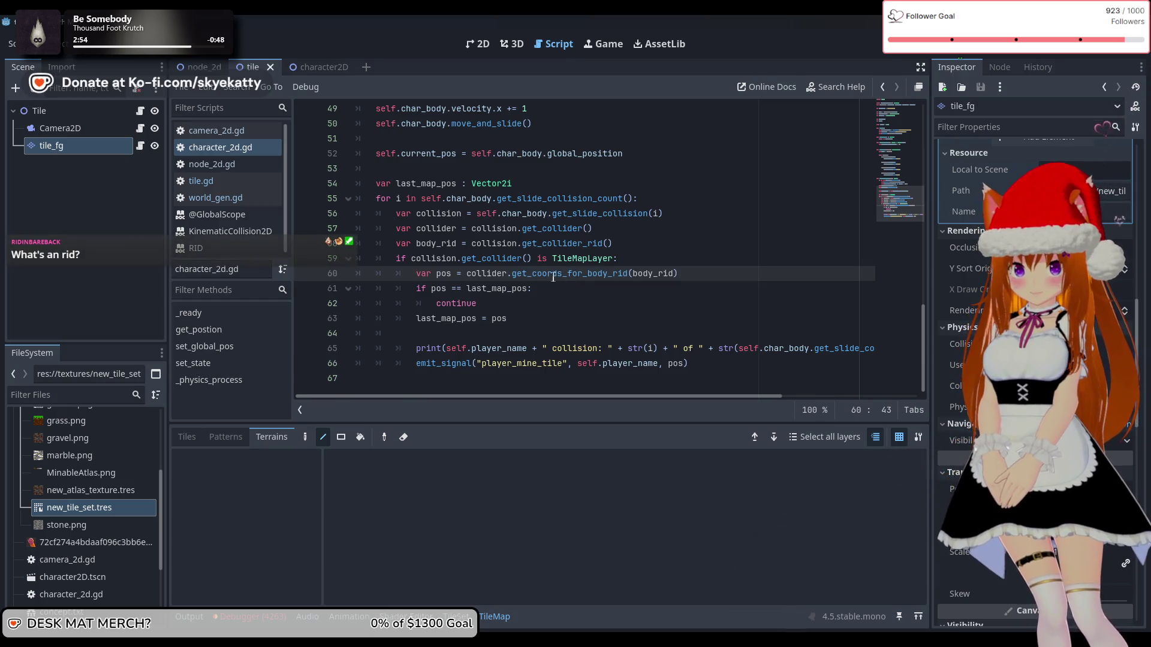
{"action": "mouse_move", "coordinate": [959, 408]}
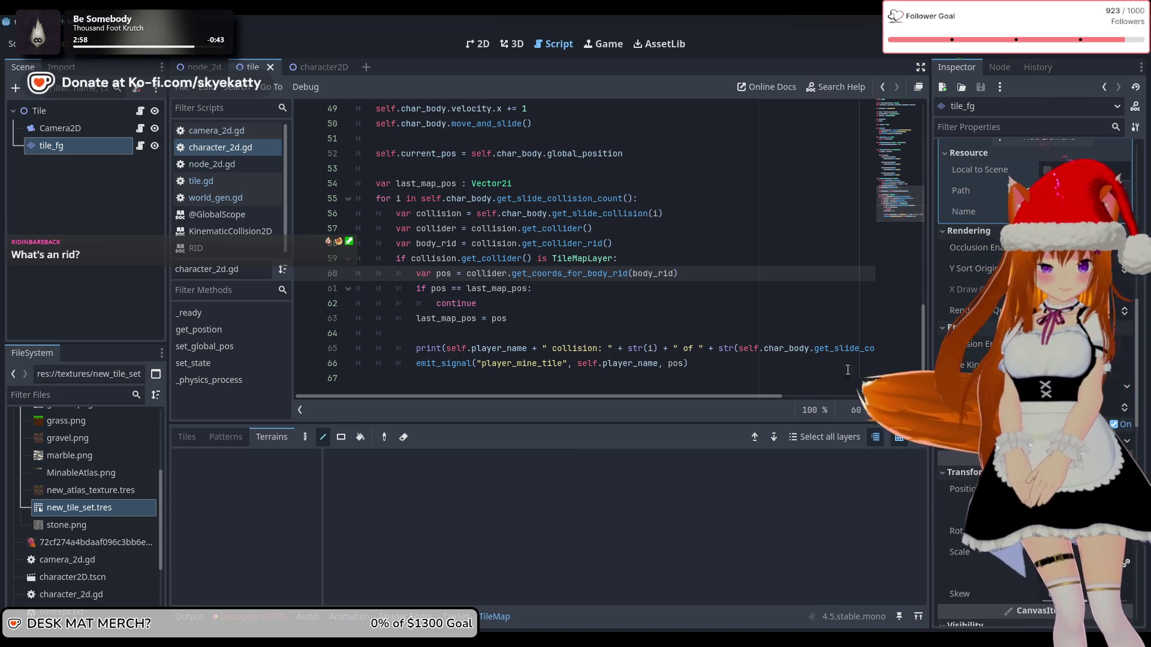
{"action": "left_click_drag", "start_coordinate": [677, 273], "coordinate": [642, 276]}
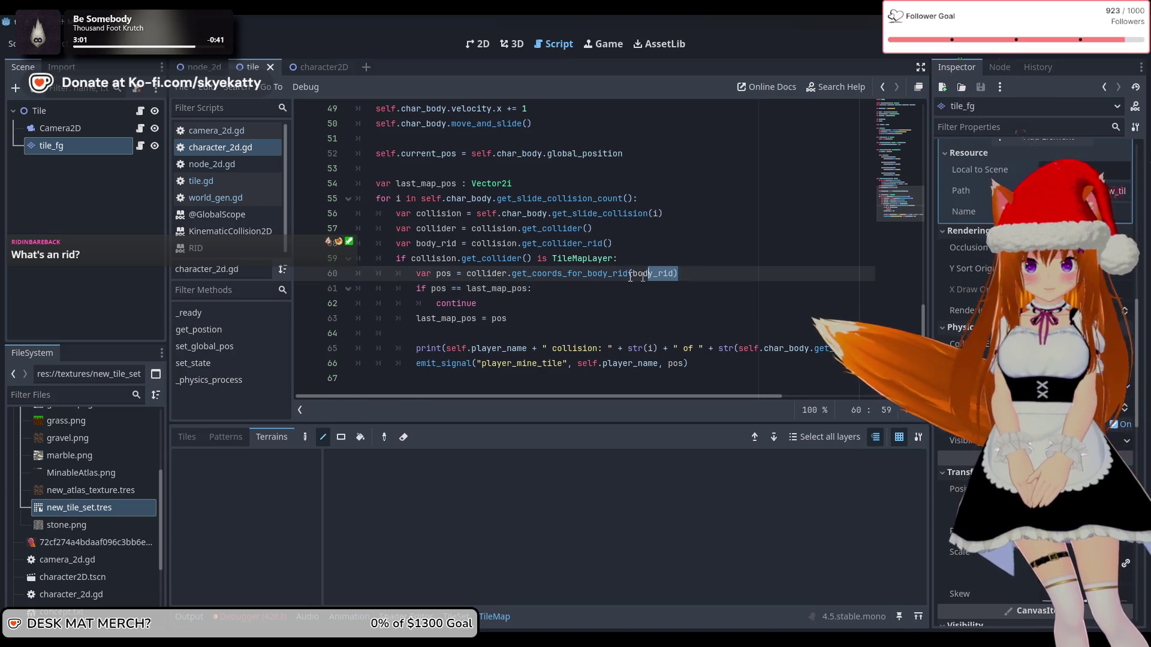
{"action": "left_click", "coordinate": [629, 274]}
{"action": "double_click", "coordinate": [635, 274]}
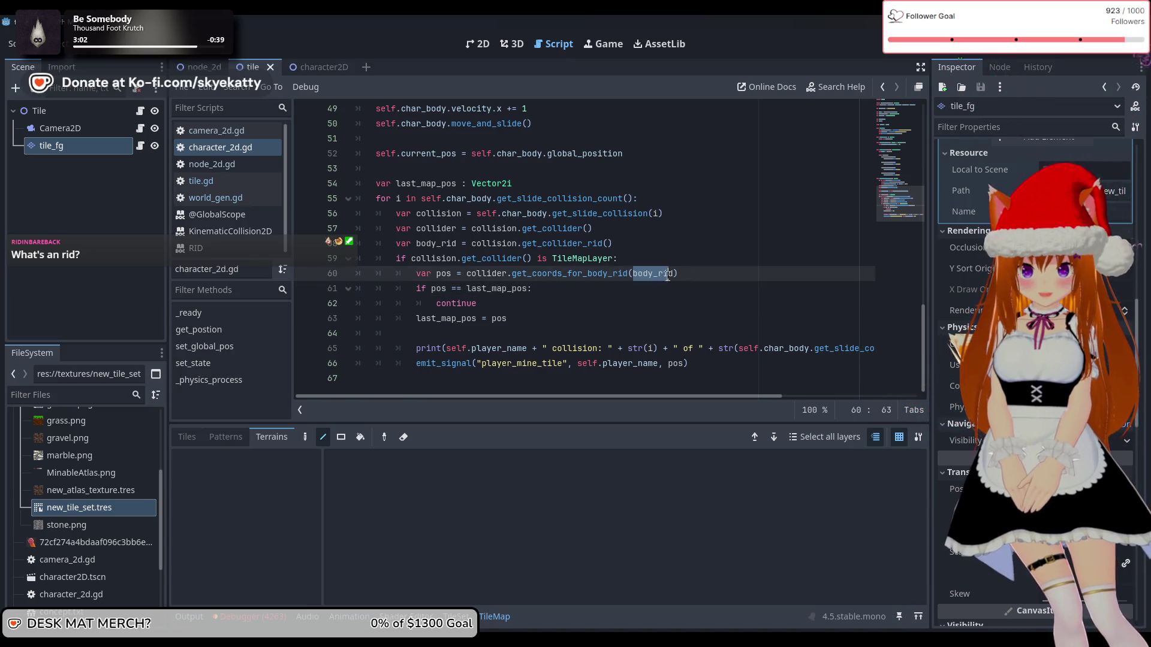
{"action": "key", "text": "Down"}
{"action": "key", "text": "Down"}
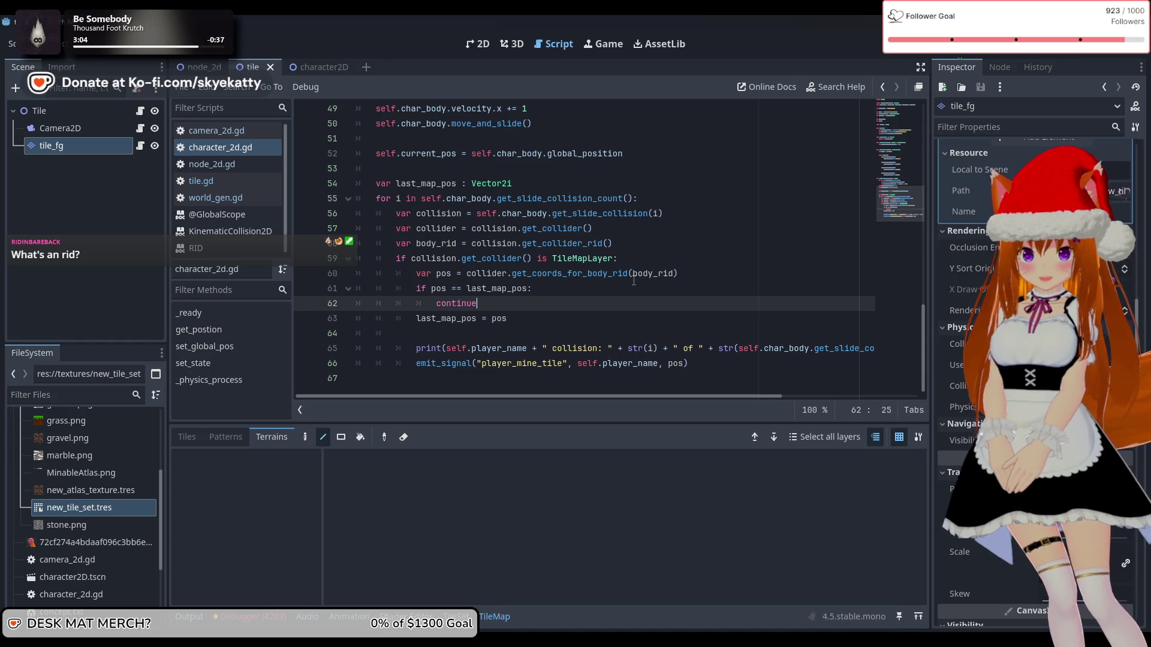
{"action": "double_click", "coordinate": [657, 273]}
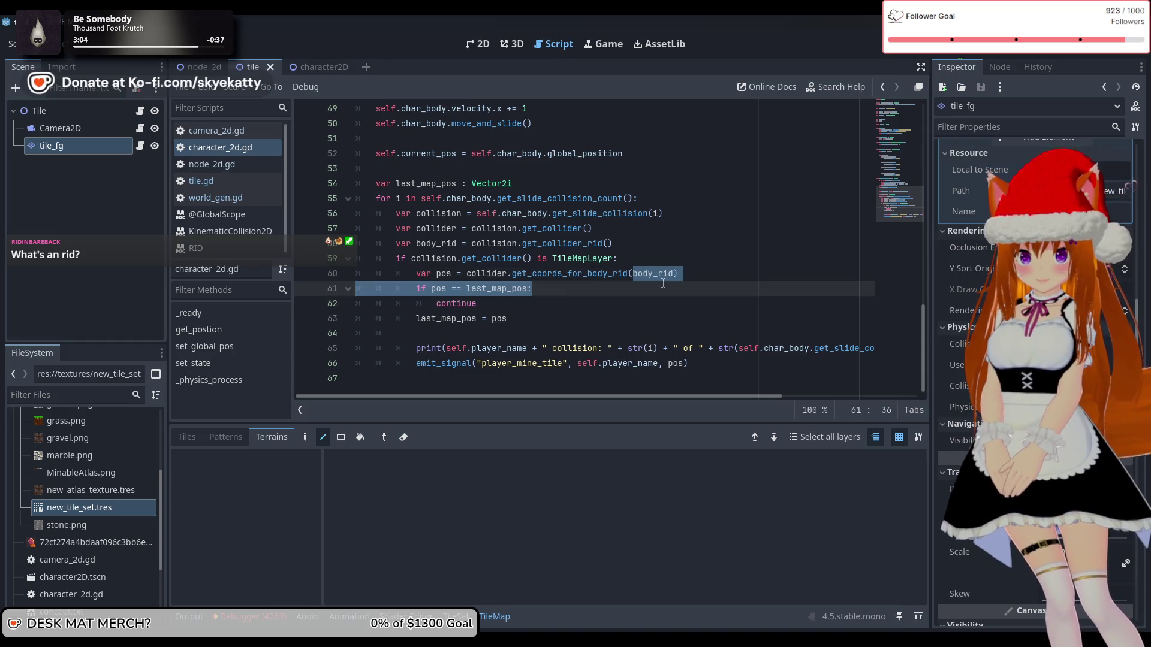
{"action": "left_click", "coordinate": [727, 323]}
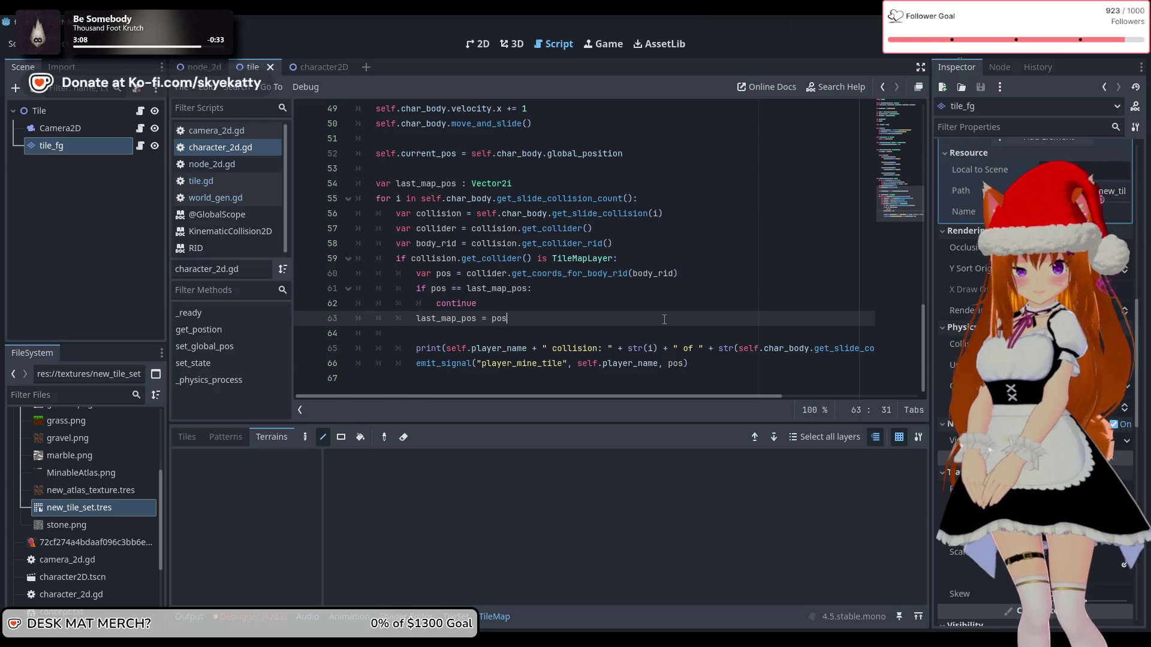
{"action": "left_click", "coordinate": [694, 275]}
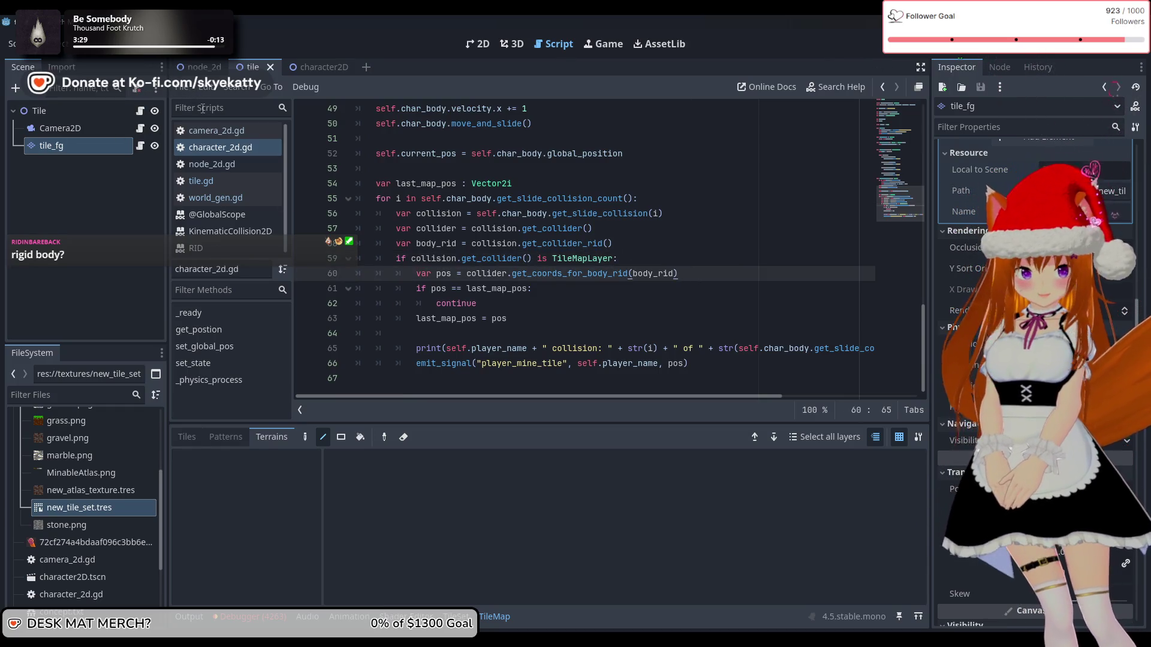
{"action": "left_click", "coordinate": [306, 66]}
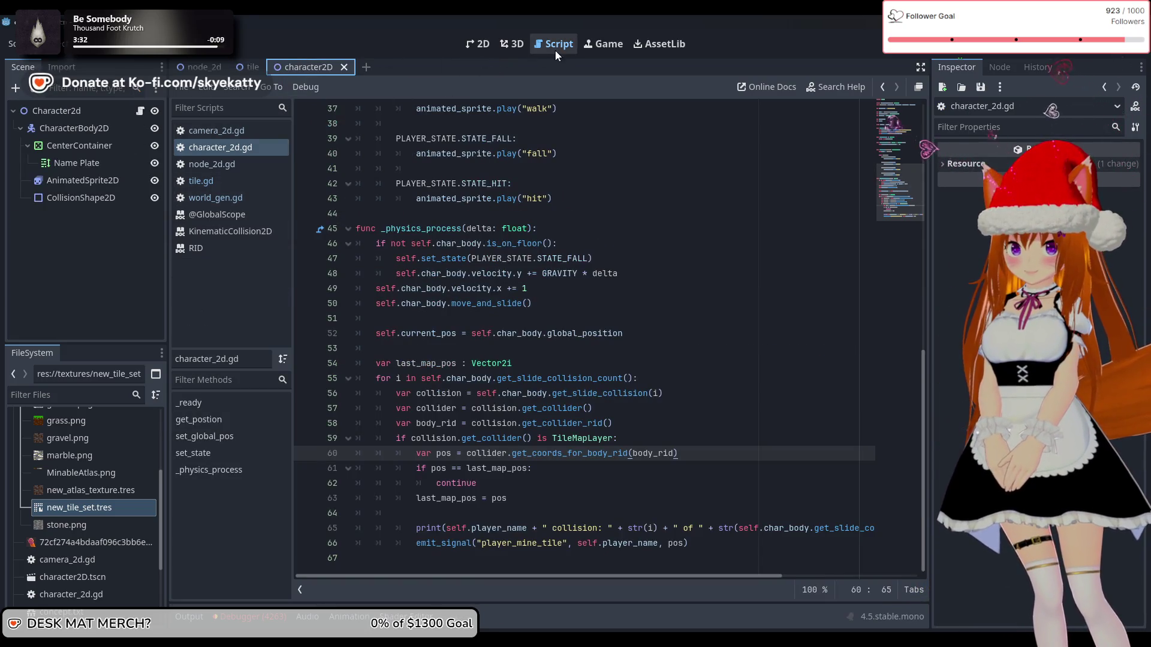
- Run the project to test tile mining, then stop it with F8
{"action": "left_click", "coordinate": [945, 53]}
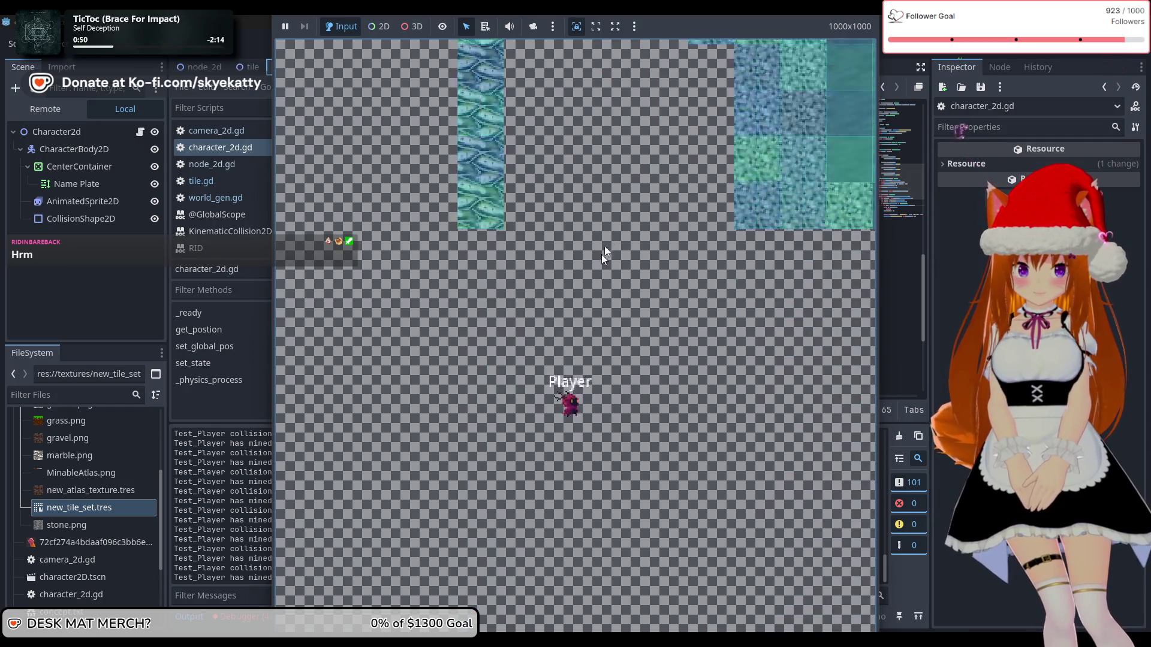
{"action": "key", "text": "F8"}
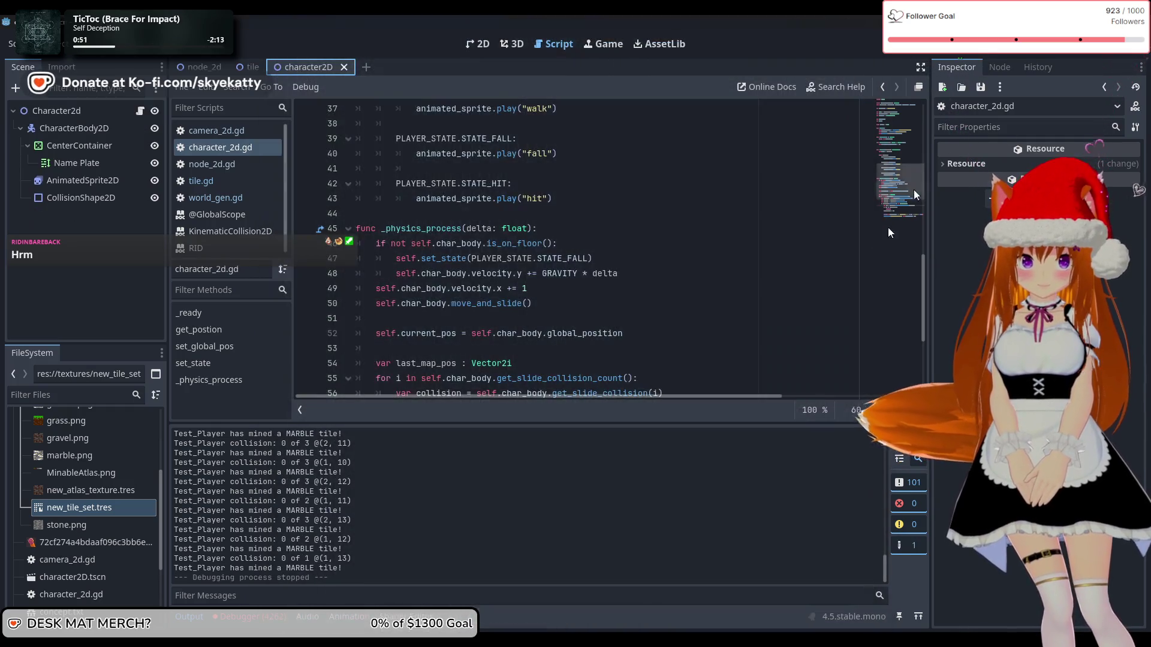
{"action": "scroll", "coordinate": [498, 257], "scroll_direction": "up", "scroll_amount": 2}
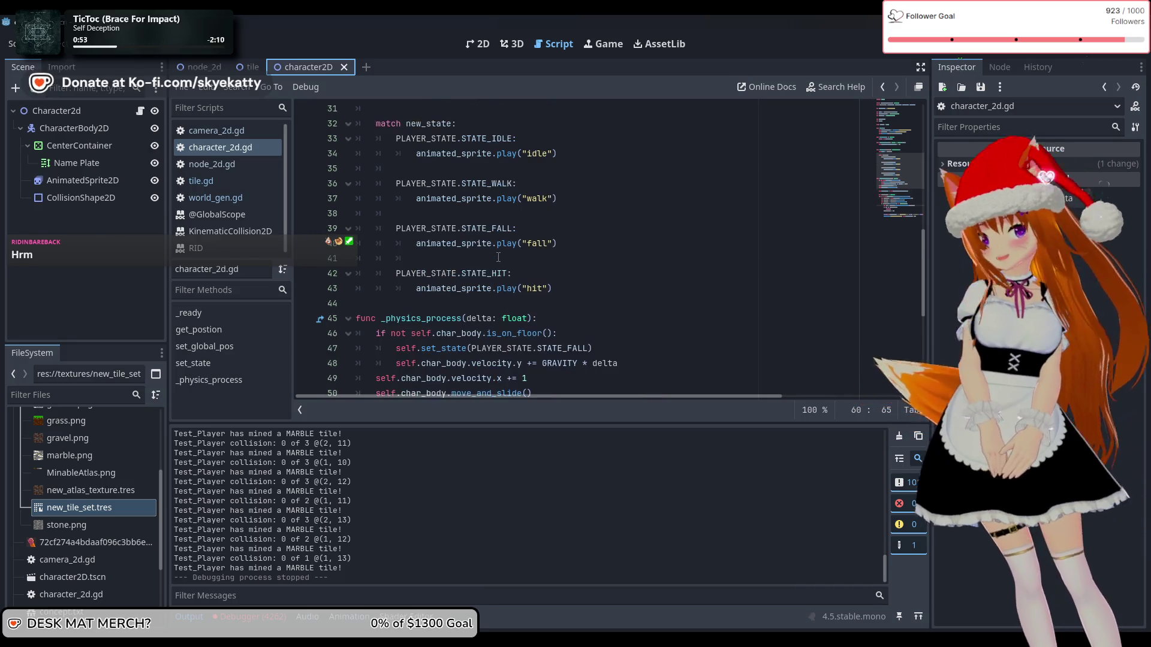
{"action": "scroll", "coordinate": [498, 257], "scroll_direction": "down", "scroll_amount": 1}
{"action": "mouse_move", "coordinate": [499, 244]}
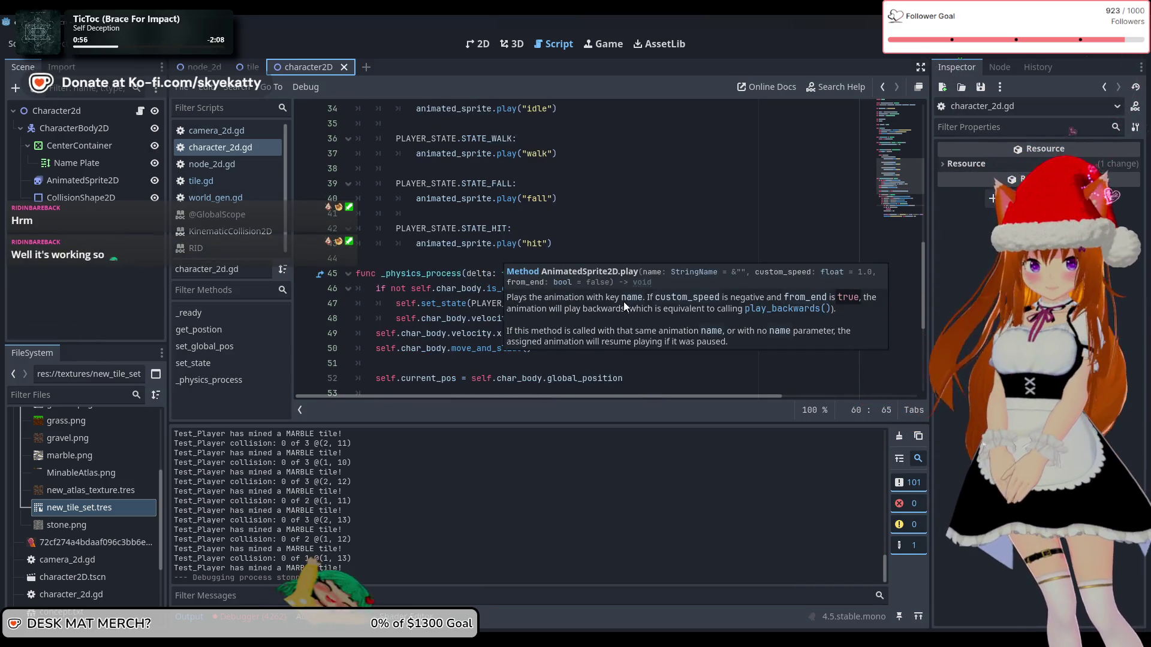
{"action": "scroll", "coordinate": [659, 220], "scroll_direction": "up", "scroll_amount": 7}
{"action": "scroll", "coordinate": [659, 220], "scroll_direction": "up", "scroll_amount": 3}
{"action": "scroll", "coordinate": [600, 240], "scroll_direction": "down", "scroll_amount": 9}
- Browse tile.gd and world_gen.gd, then return to character_2d.gd
{"action": "left_click", "coordinate": [214, 180]}
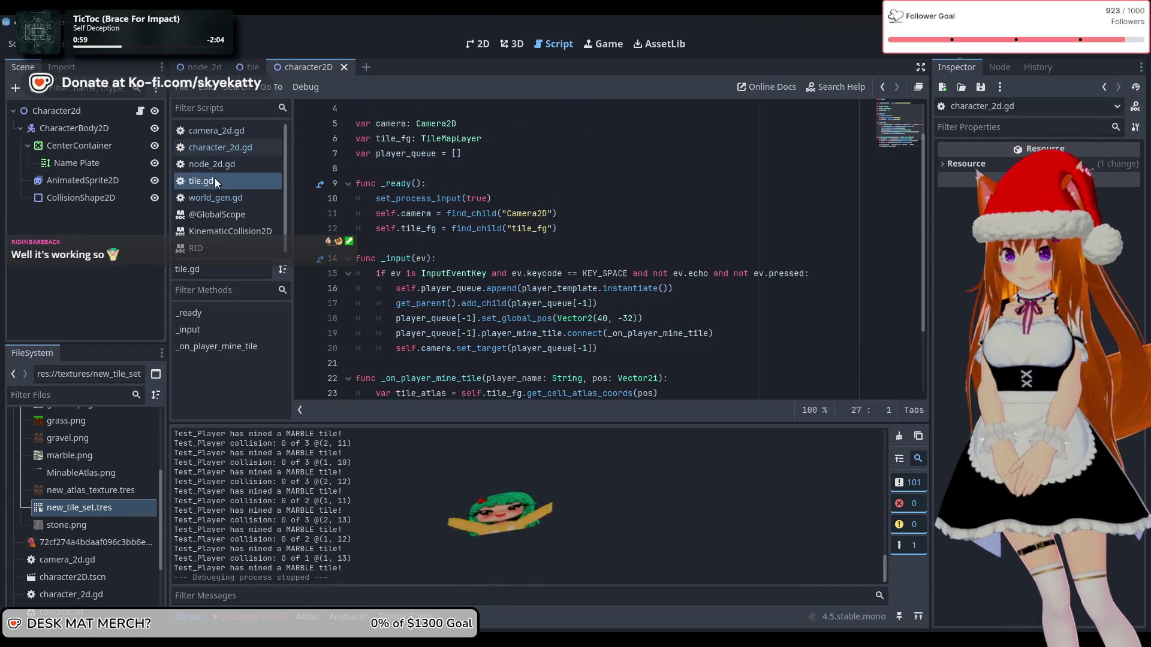
{"action": "left_click", "coordinate": [221, 199]}
{"action": "left_click", "coordinate": [225, 183]}
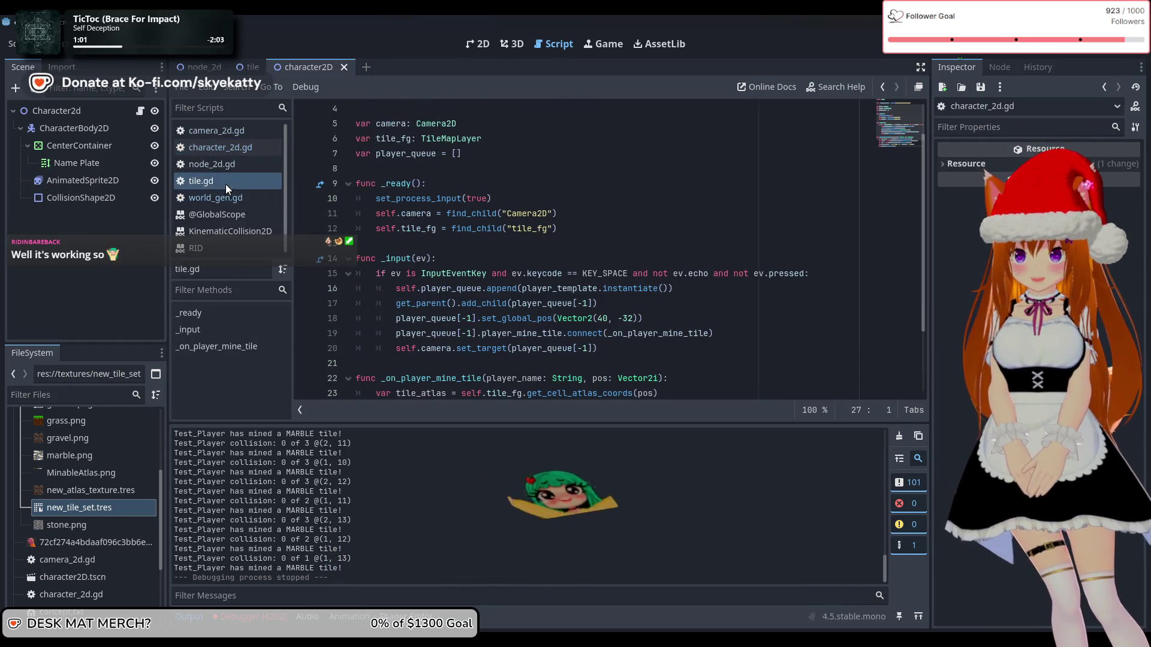
{"action": "left_click", "coordinate": [220, 147]}
{"action": "scroll", "coordinate": [532, 268], "scroll_direction": "down", "scroll_amount": 8}
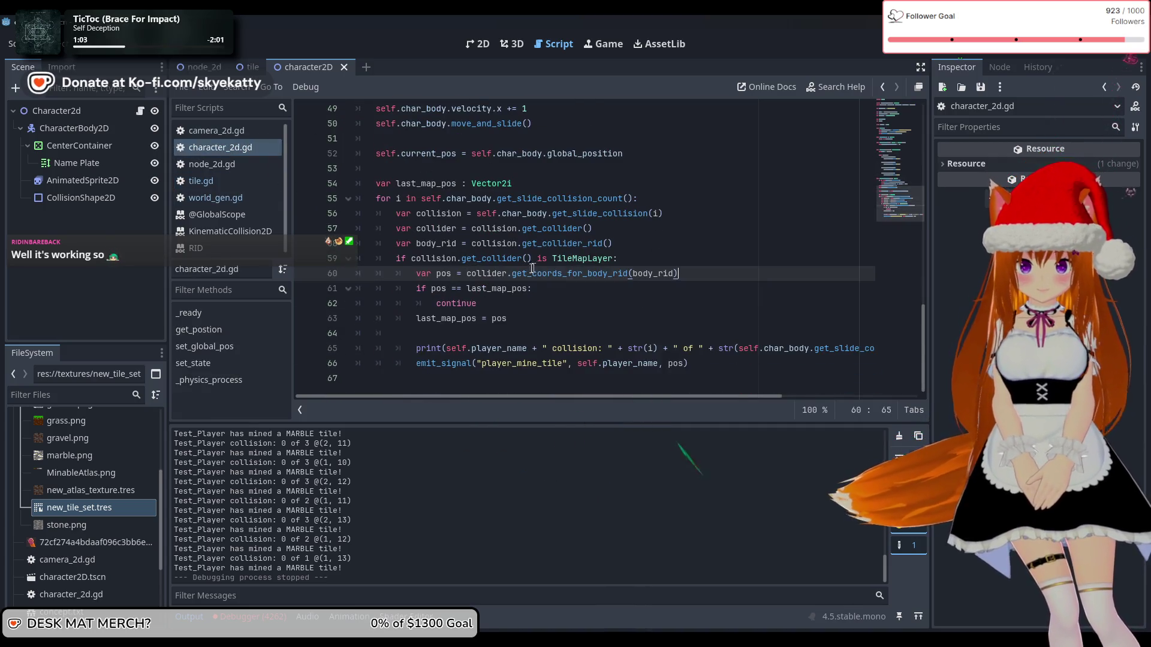
- Inspect the get_collider_rid and get_coords_for_body_rid(body_rid) lines of the collision loop
{"action": "left_click", "coordinate": [606, 243]}
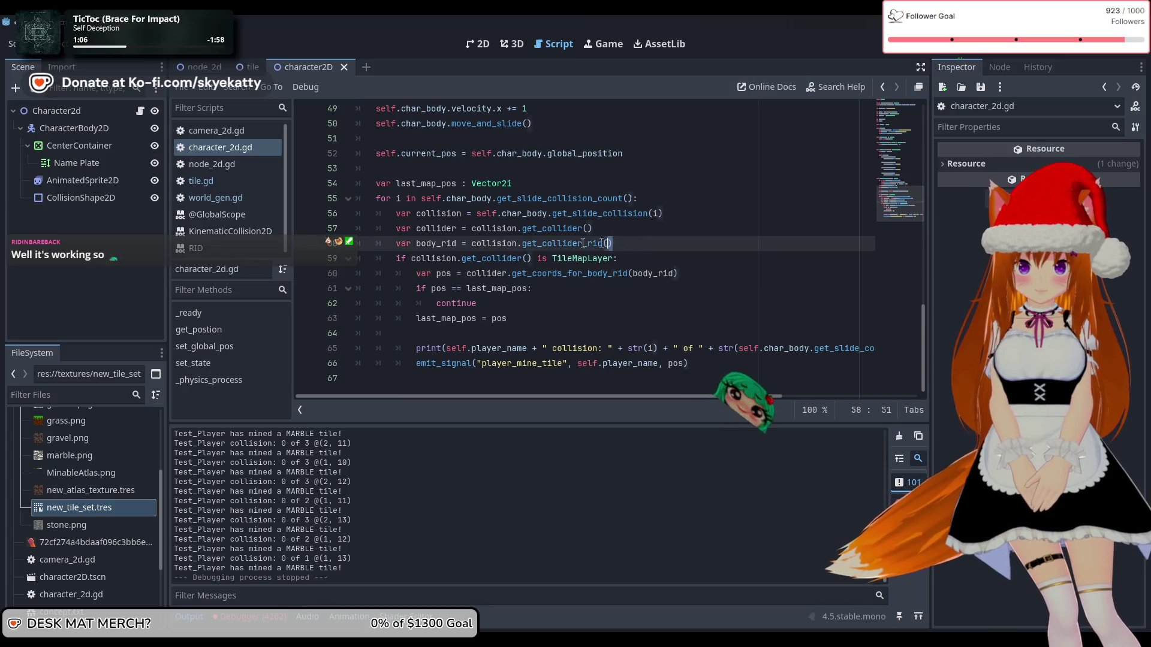
{"action": "key", "text": "shift+Home"}
{"action": "key", "text": "End"}
{"action": "left_click_drag", "start_coordinate": [509, 274], "coordinate": [687, 275]}
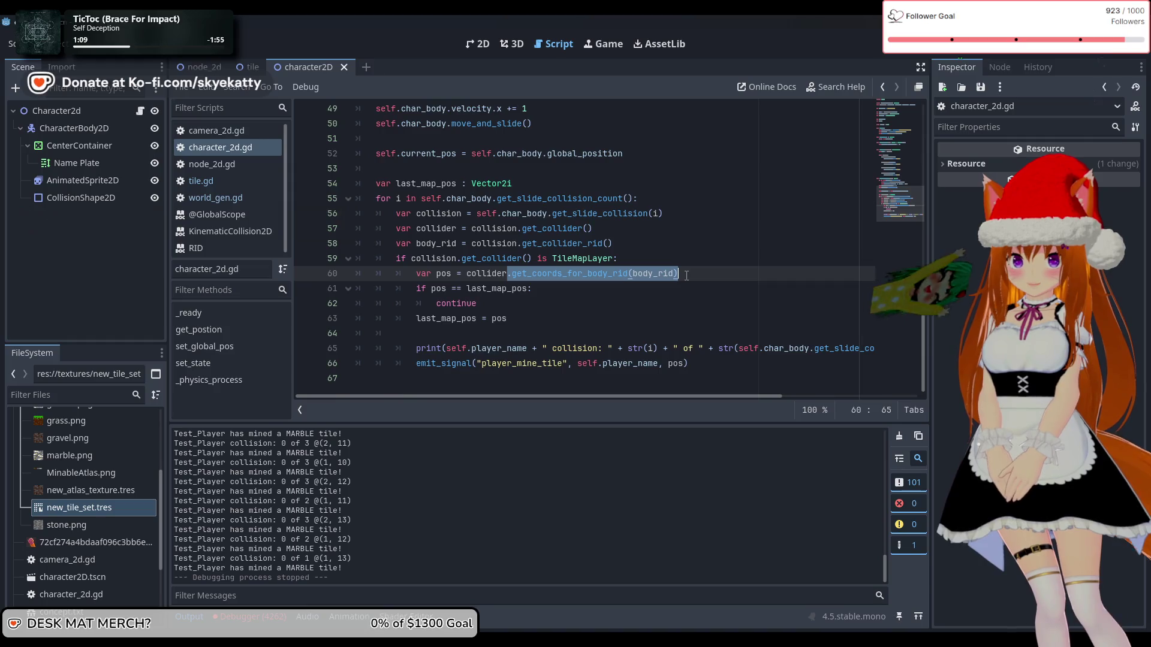
{"action": "left_click", "coordinate": [487, 274]}
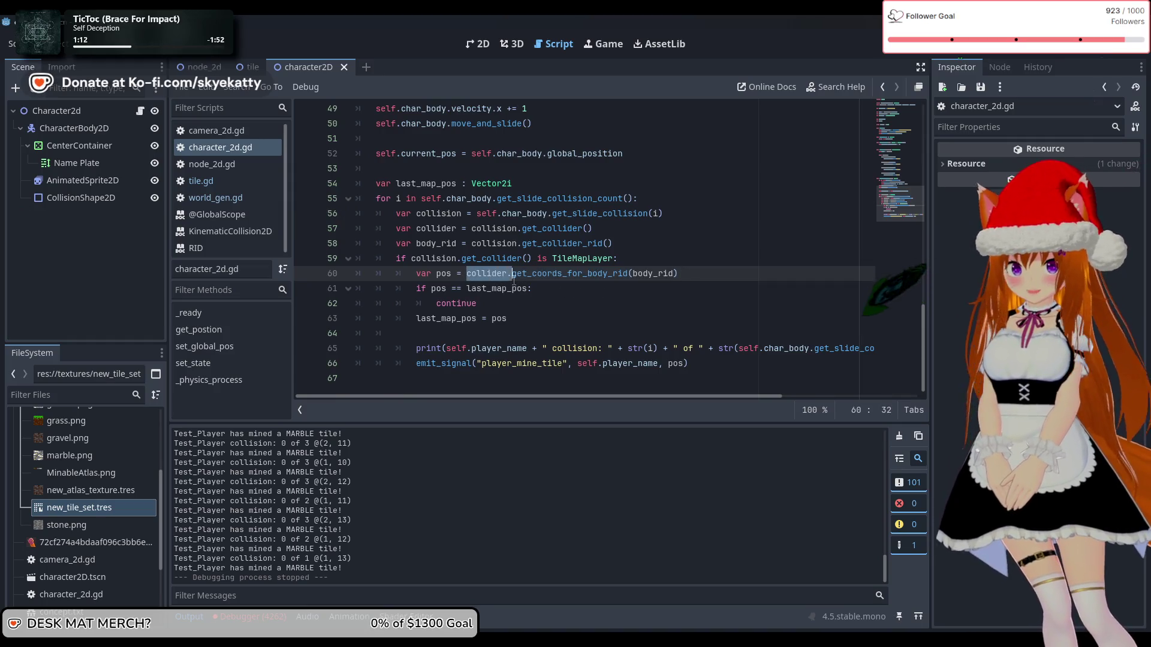
{"action": "left_click", "coordinate": [658, 292]}
{"action": "mouse_move", "coordinate": [434, 245]}
{"action": "left_mouse_down"}
{"action": "mouse_move", "coordinate": [614, 245]}
{"action": "mouse_move", "coordinate": [662, 275]}
{"action": "left_mouse_up"}
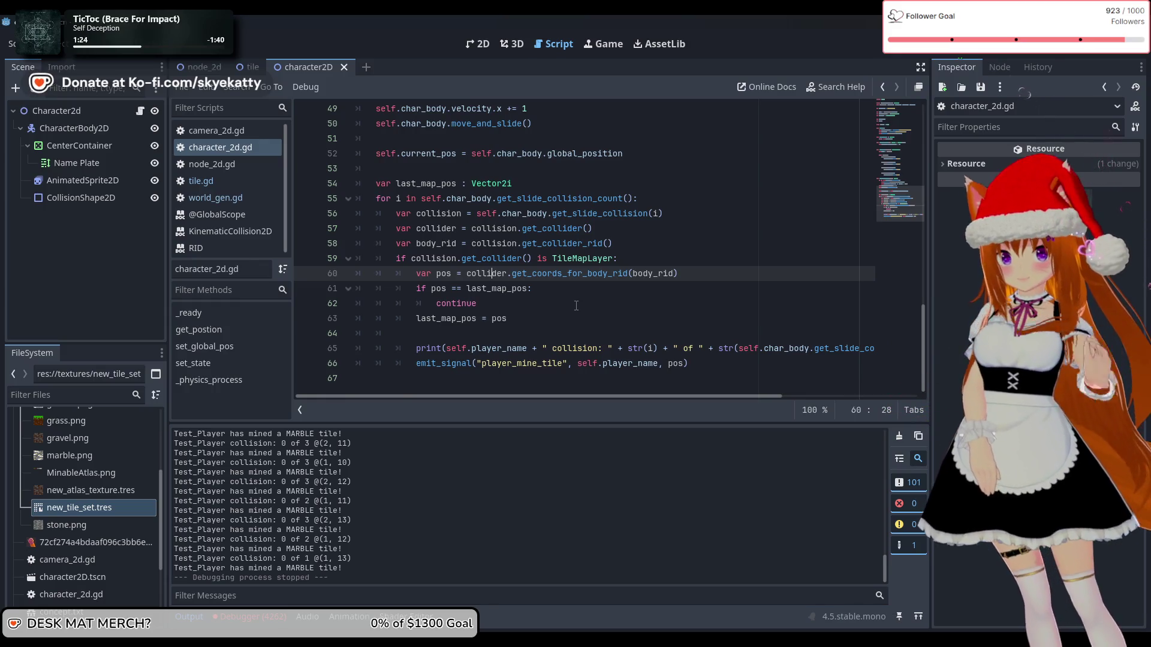
{"action": "left_click", "coordinate": [595, 292]}
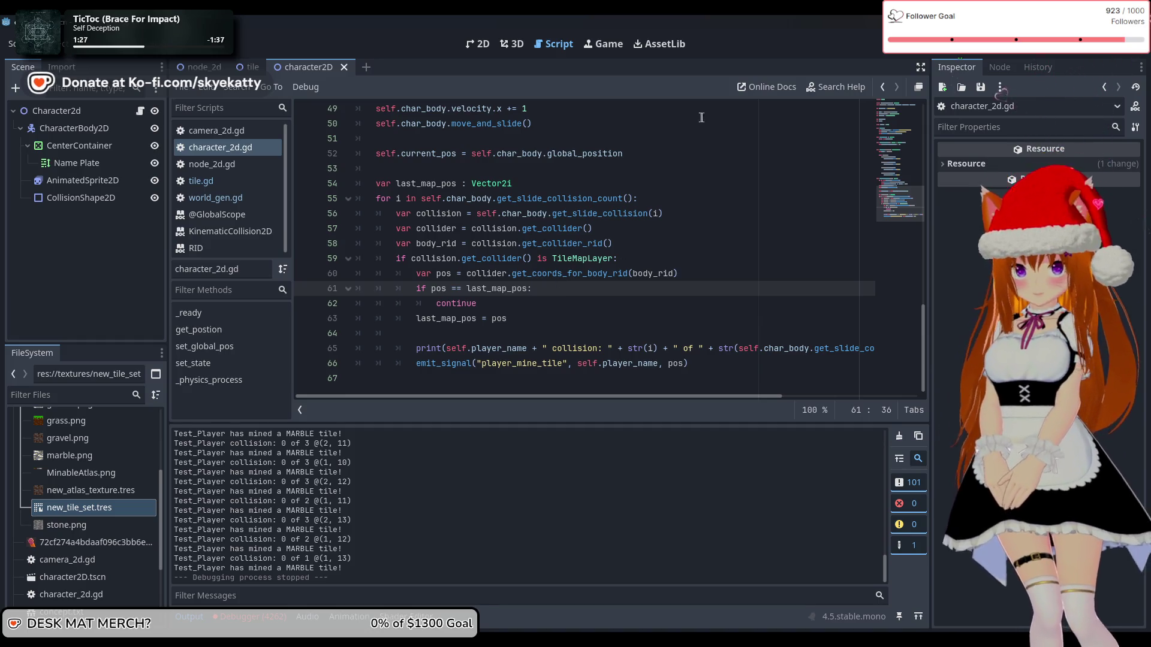
- Switch to the tile scene and select the tile_fg node
{"action": "left_click", "coordinate": [246, 67]}
{"action": "left_click", "coordinate": [110, 153]}
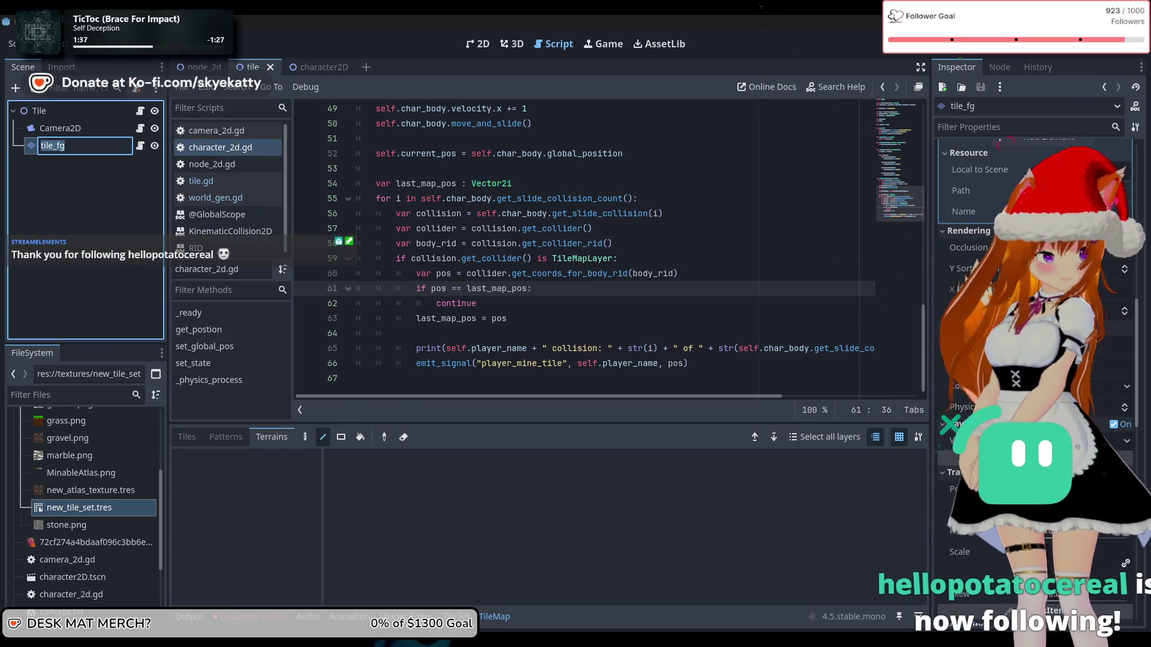
{"action": "scroll", "coordinate": [1034, 360], "scroll_direction": "down", "scroll_amount": 2}
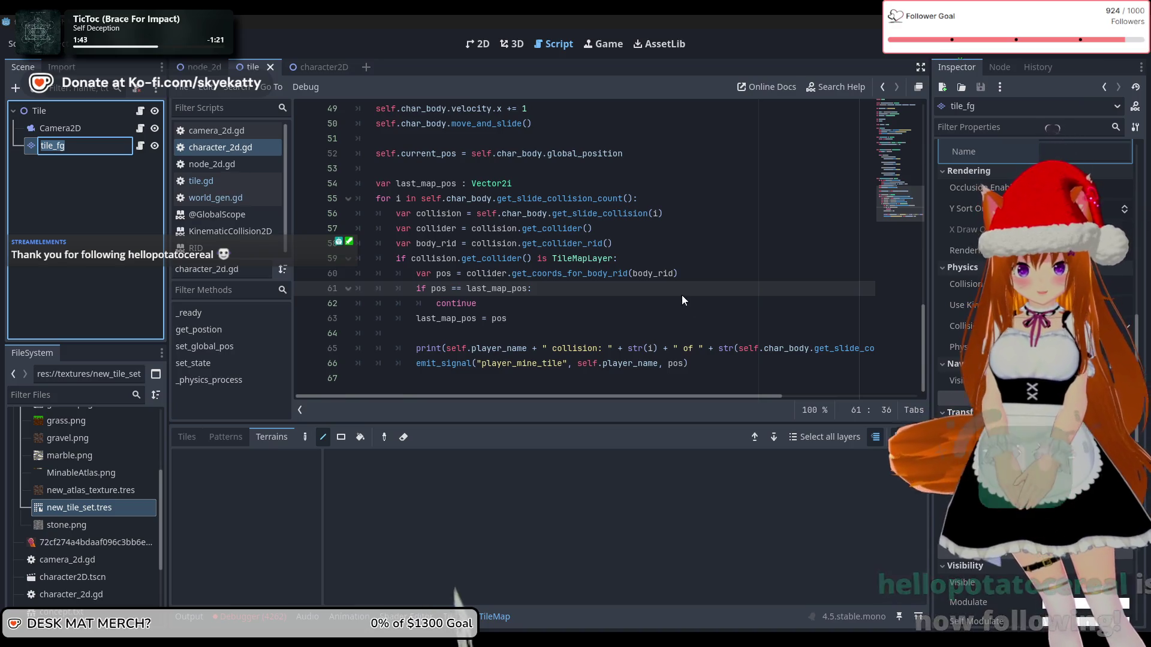
- Reselect the get_coords_for_body_rid(body_rid) call on line 60 of character_2d.gd
{"action": "left_click", "coordinate": [702, 274]}
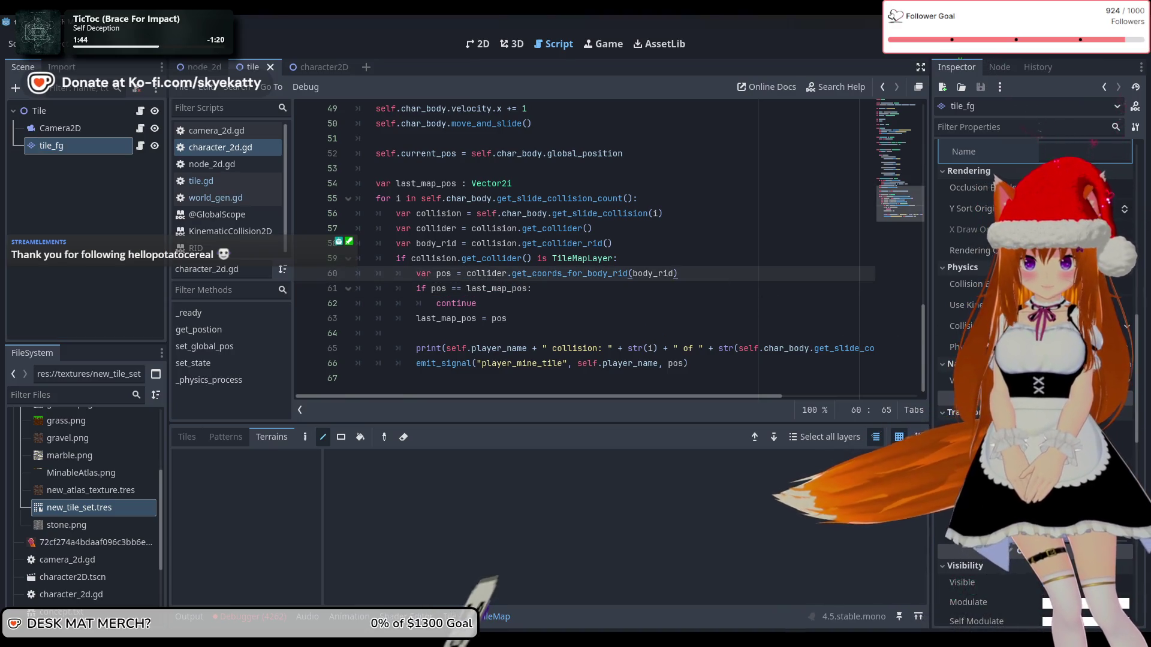
{"action": "mouse_move", "coordinate": [512, 273]}
{"action": "left_mouse_down"}
{"action": "mouse_move", "coordinate": [678, 273]}
{"action": "mouse_move", "coordinate": [509, 274]}
{"action": "left_mouse_up"}
{"action": "left_click", "coordinate": [745, 323]}
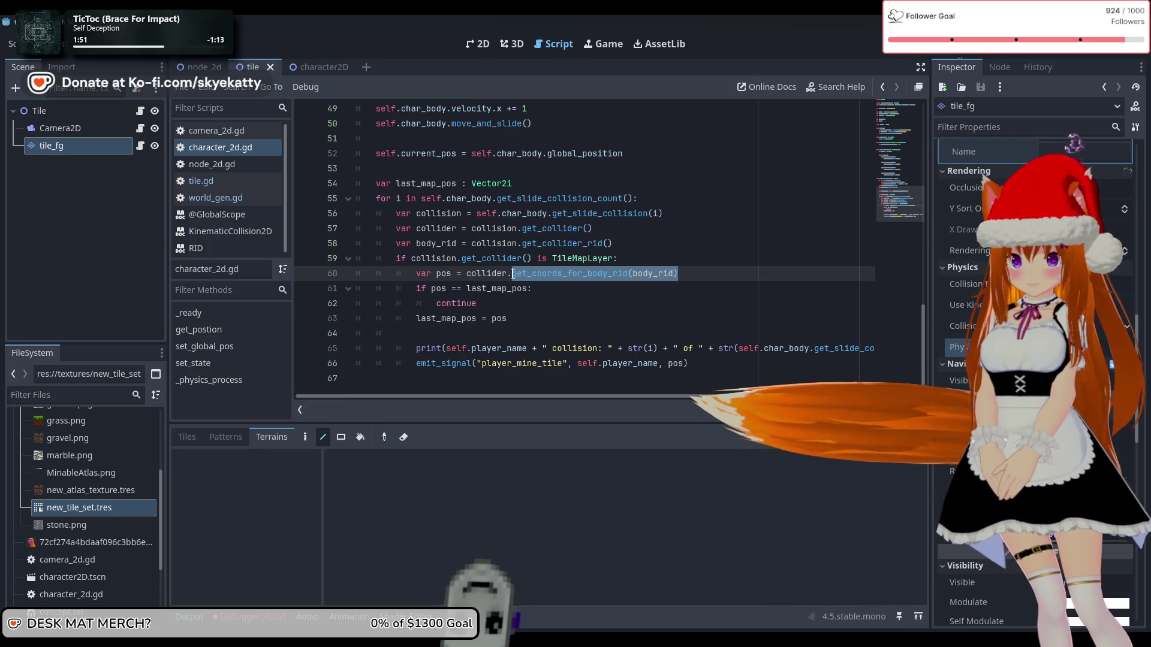
{"action": "mouse_move", "coordinate": [966, 347]}
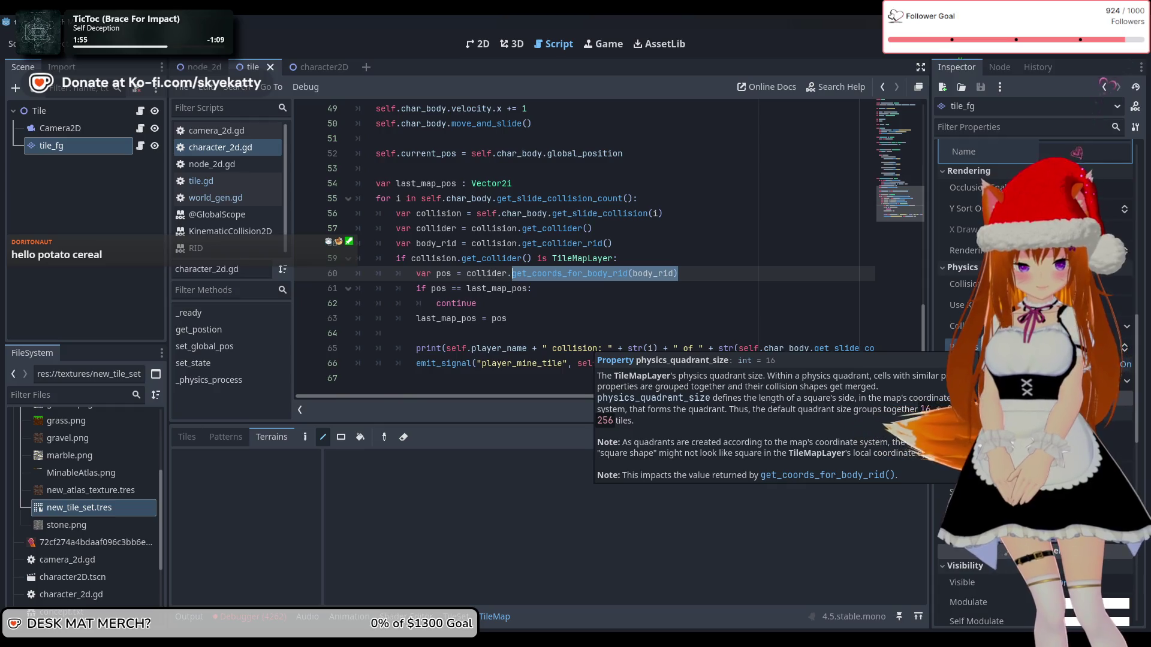
{"action": "left_click", "coordinate": [965, 347]}
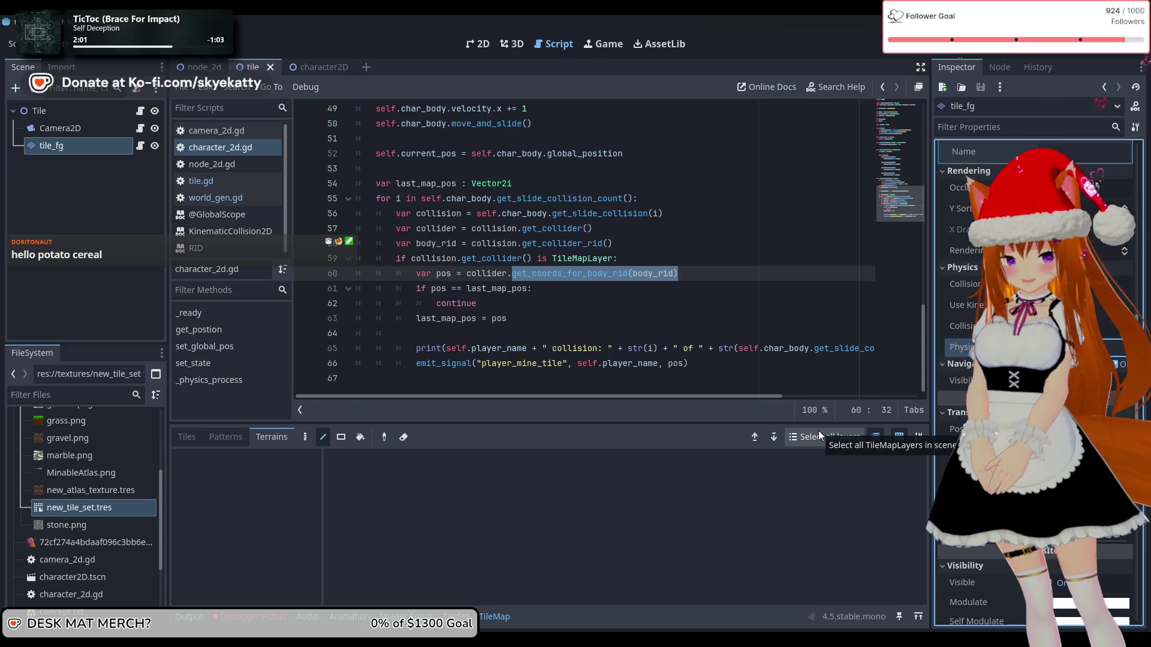
{"action": "left_click", "coordinate": [632, 335]}
{"action": "left_click_drag", "start_coordinate": [678, 273], "coordinate": [495, 274]}
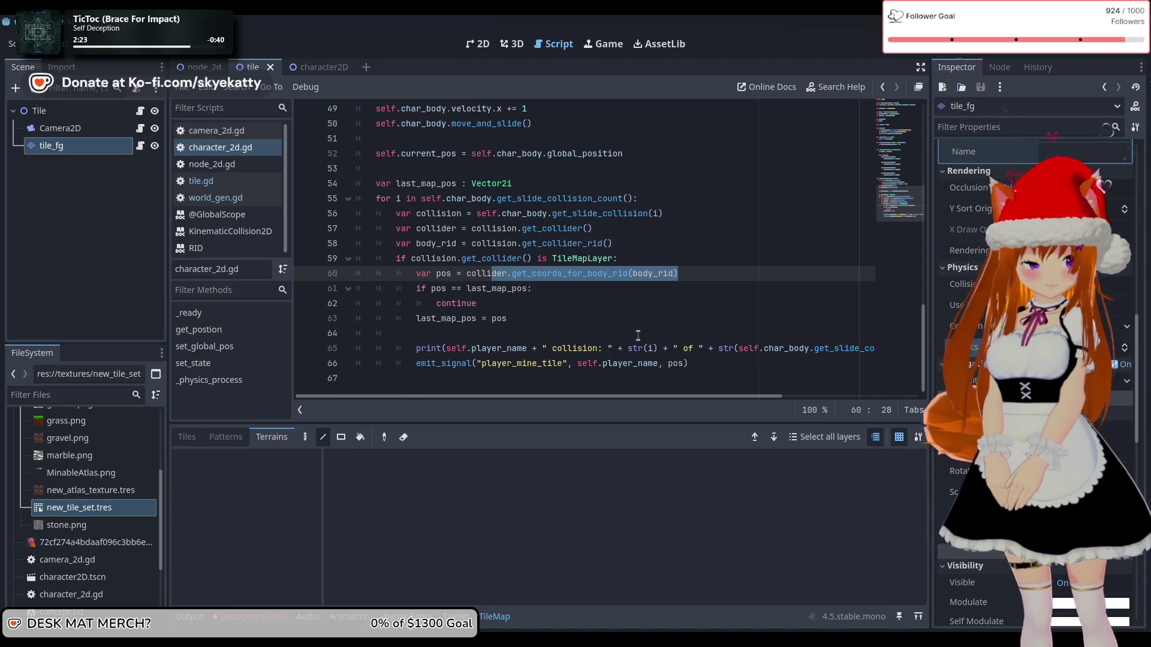
- Indent the empty line 64 inside the collision check with Tab
{"action": "key", "text": "Down"}
{"action": "key", "text": "Down"}
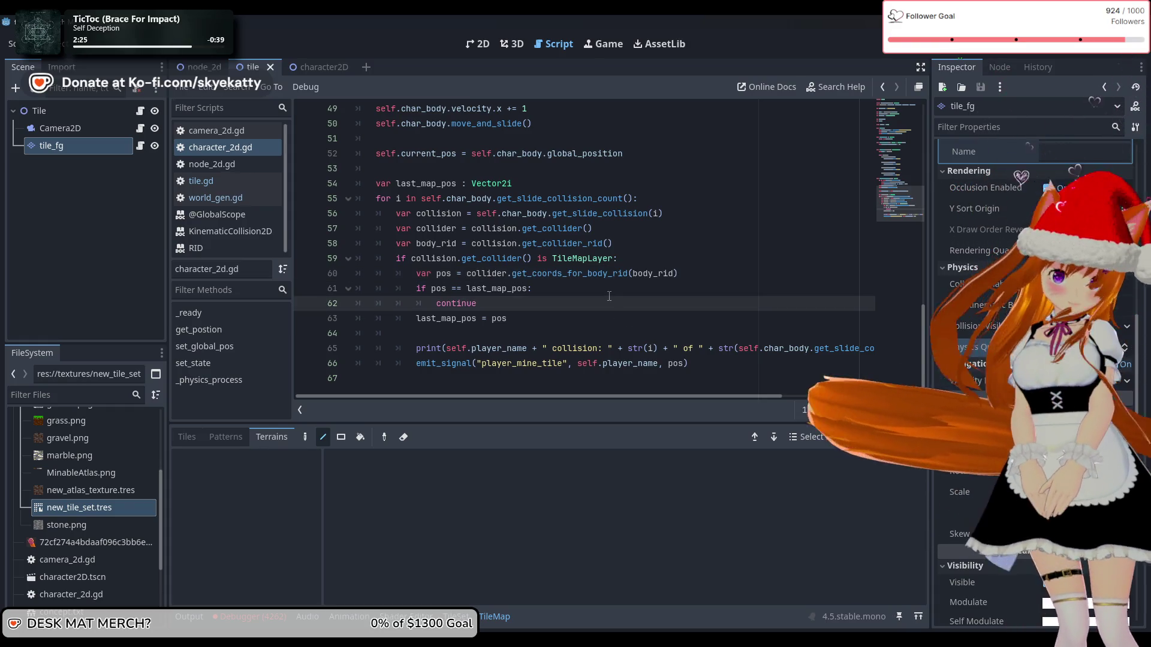
{"action": "key", "text": "Up"}
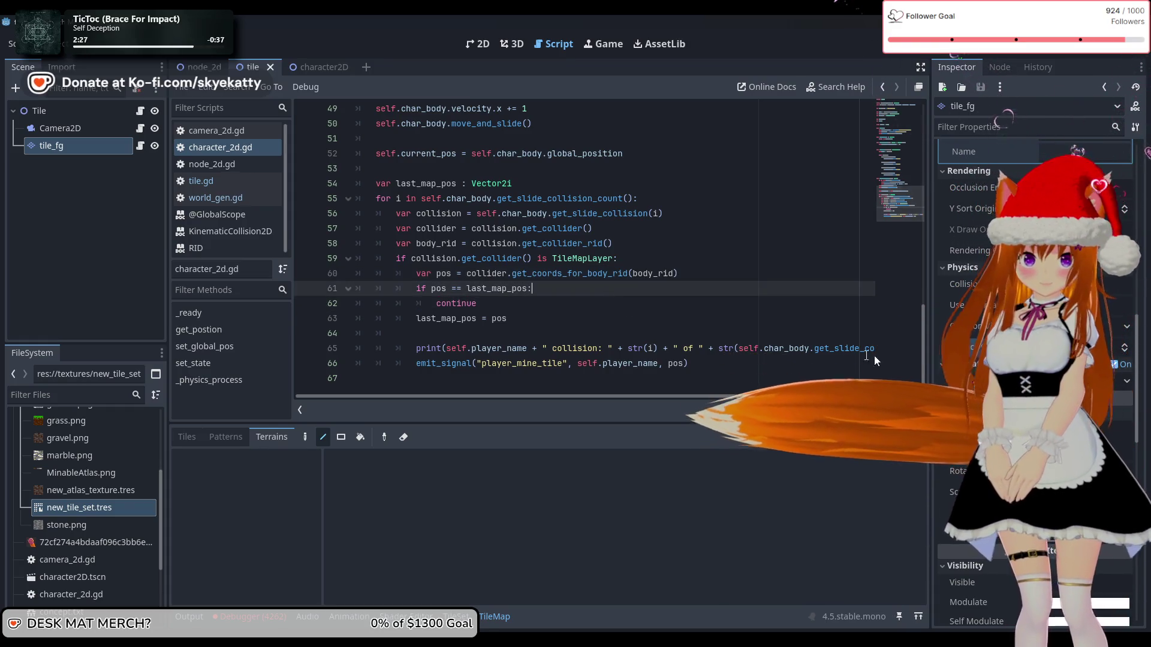
{"action": "left_click", "coordinate": [811, 339]}
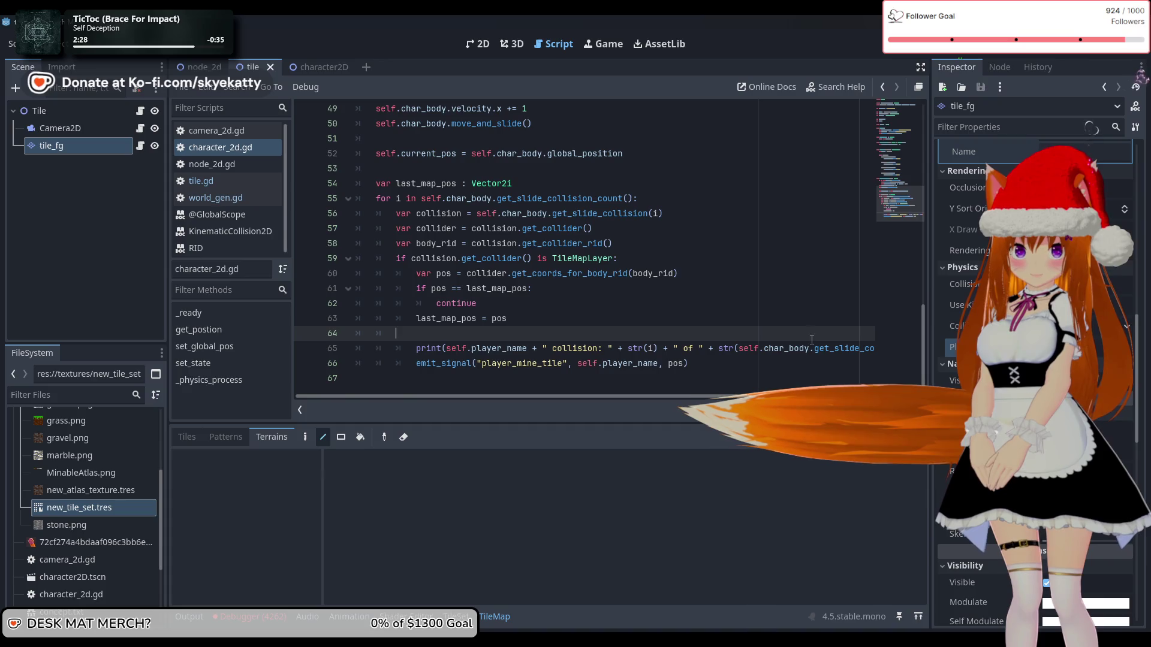
{"action": "left_click", "coordinate": [756, 319]}
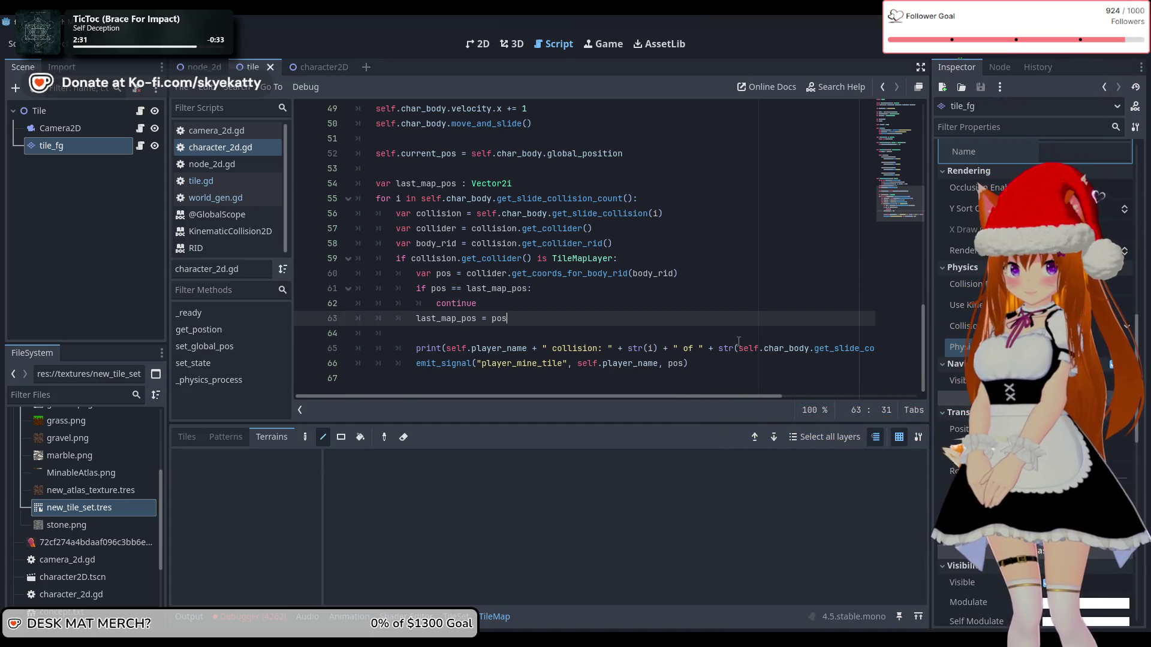
{"action": "left_click", "coordinate": [739, 340]}
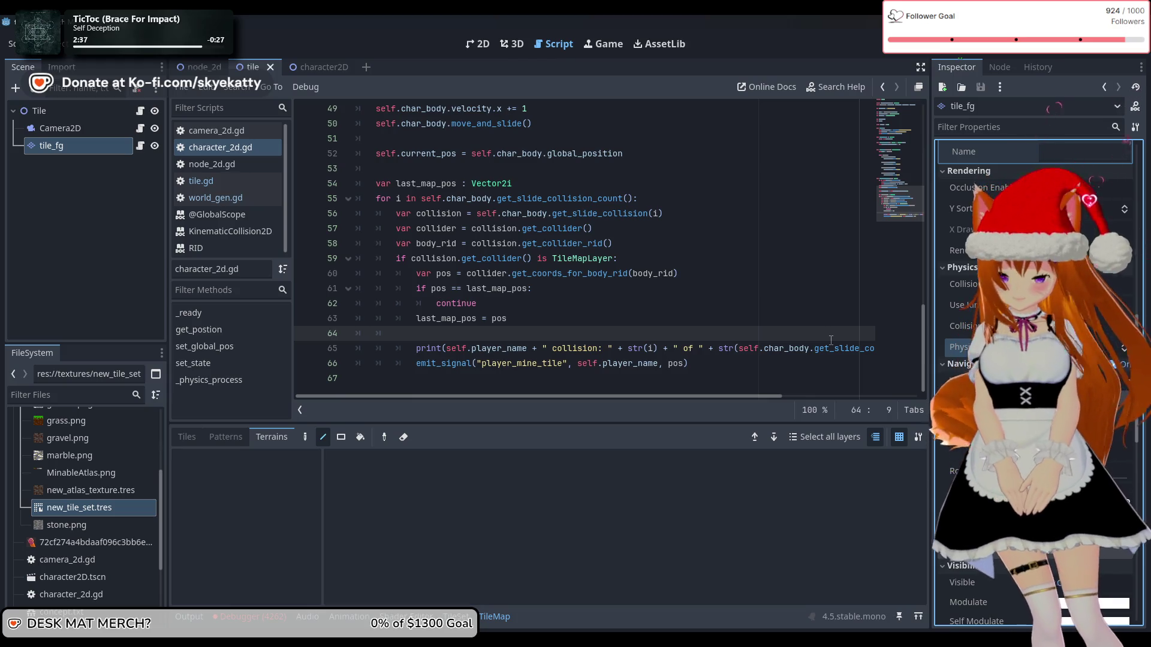
{"action": "scroll", "coordinate": [827, 341], "scroll_direction": "up", "scroll_amount": 15}
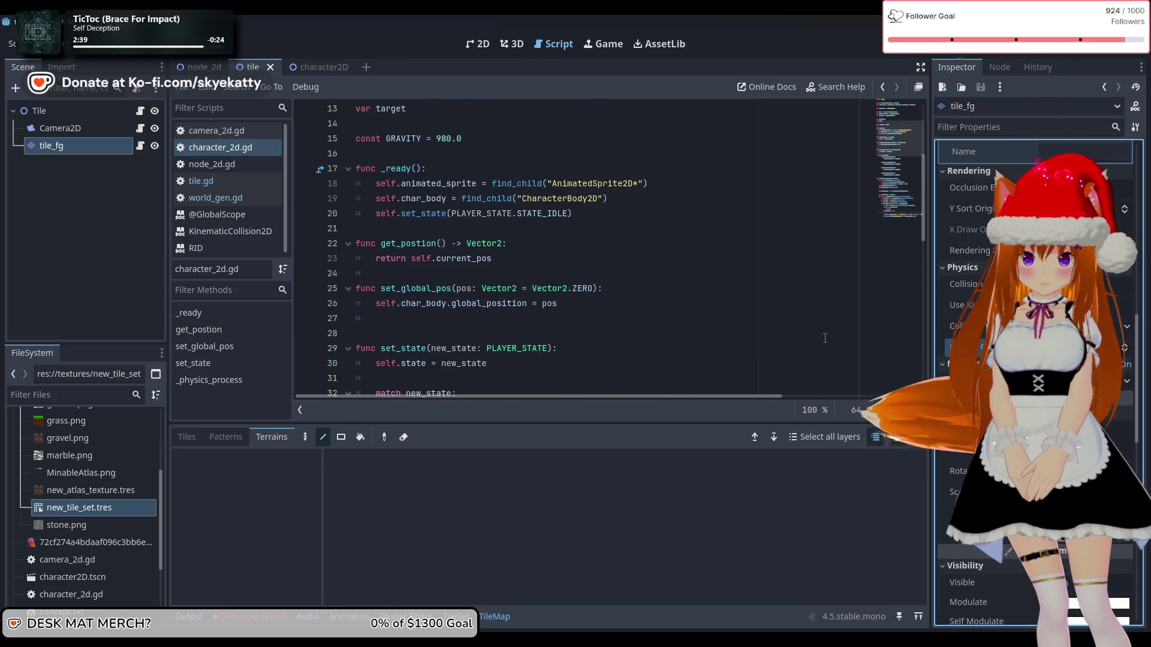
{"action": "scroll", "coordinate": [823, 334], "scroll_direction": "down", "scroll_amount": 12}
{"action": "scroll", "coordinate": [823, 335], "scroll_direction": "down", "scroll_amount": 4}
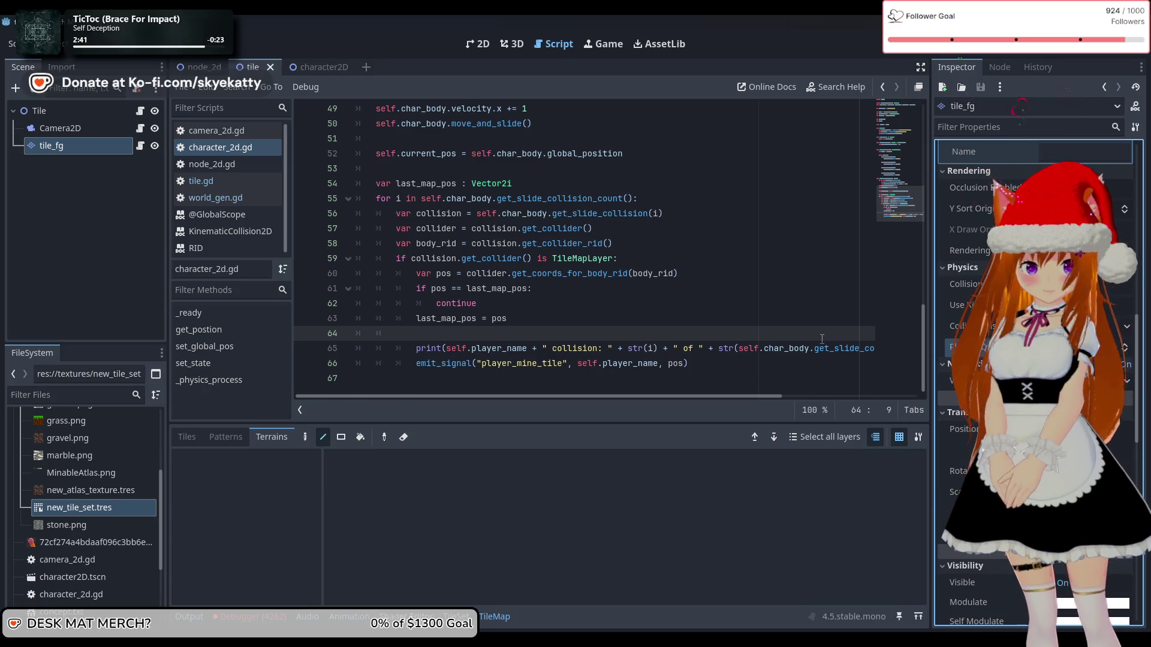
{"action": "key", "text": "Up"}
{"action": "key", "text": "Up"}
{"action": "key", "text": "Down"}
{"action": "key", "text": "Down"}
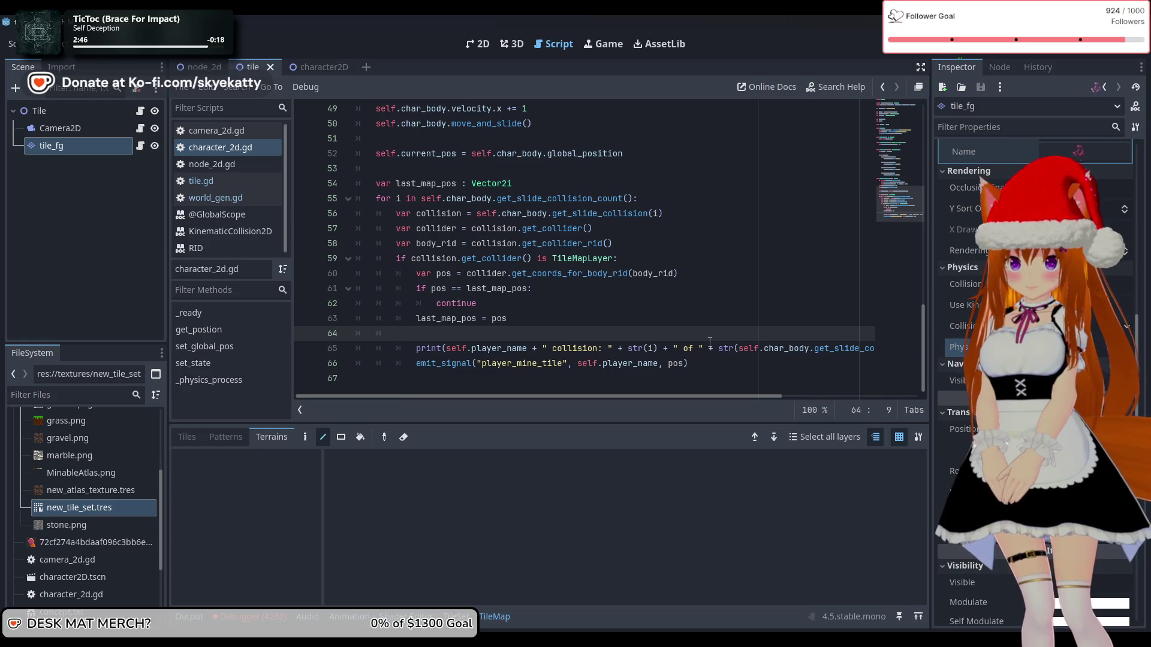
{"action": "key", "text": "Tab"}
{"action": "key", "text": "Tab"}
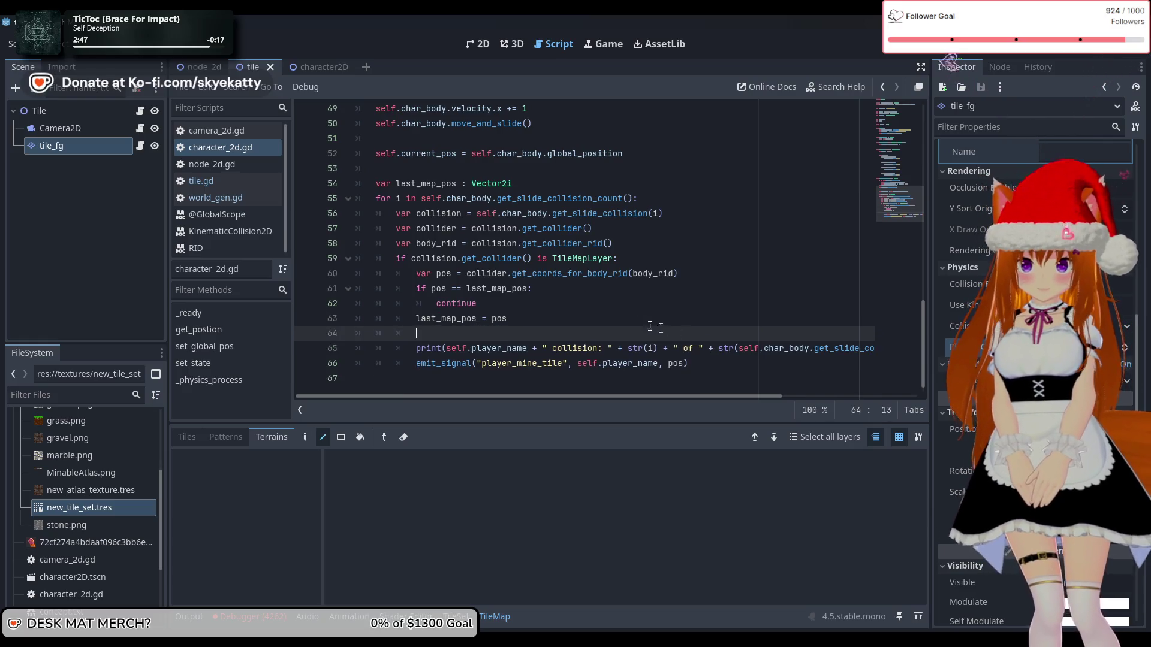
- Walk up the collision loop from the emit_signal line to the collider rid line
{"action": "left_click", "coordinate": [670, 349]}
{"action": "left_click", "coordinate": [749, 362]}
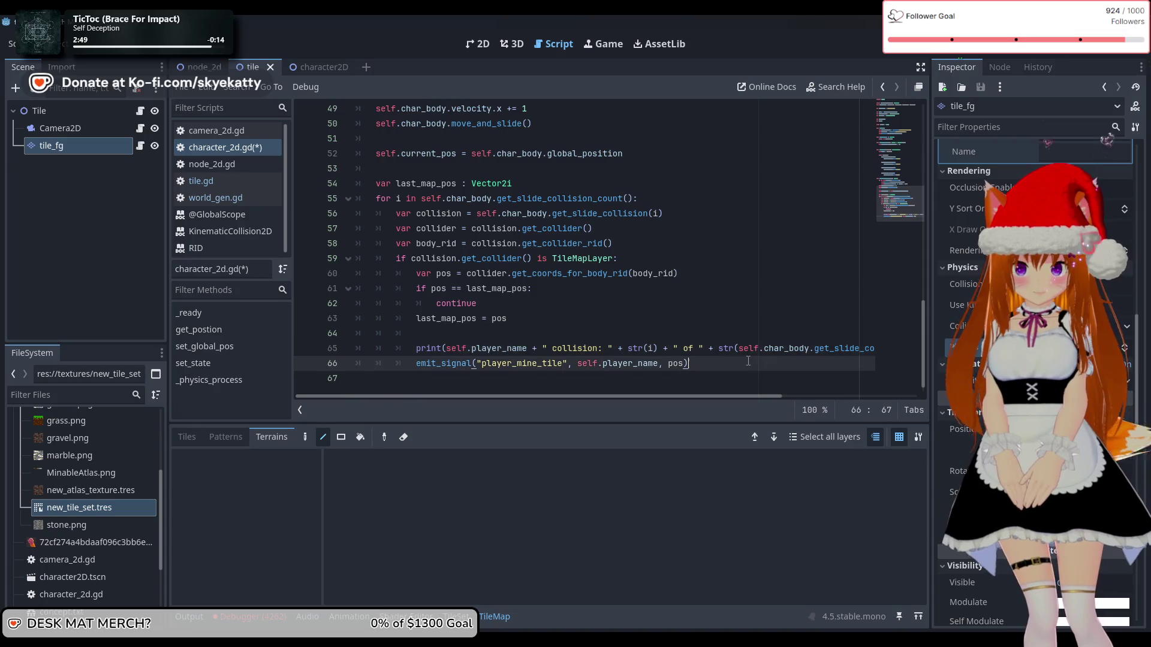
{"action": "scroll", "coordinate": [750, 363], "scroll_direction": "up", "scroll_amount": 3}
{"action": "scroll", "coordinate": [749, 363], "scroll_direction": "down", "scroll_amount": 3}
{"action": "left_click", "coordinate": [743, 304]}
{"action": "left_click", "coordinate": [739, 288]}
{"action": "left_click", "coordinate": [722, 274]}
{"action": "left_click", "coordinate": [712, 258]}
{"action": "left_click", "coordinate": [700, 243]}
- Check the loop header and current_pos line, then switch through character2D to node_2d
{"action": "scroll", "coordinate": [701, 243], "scroll_direction": "up", "scroll_amount": 2}
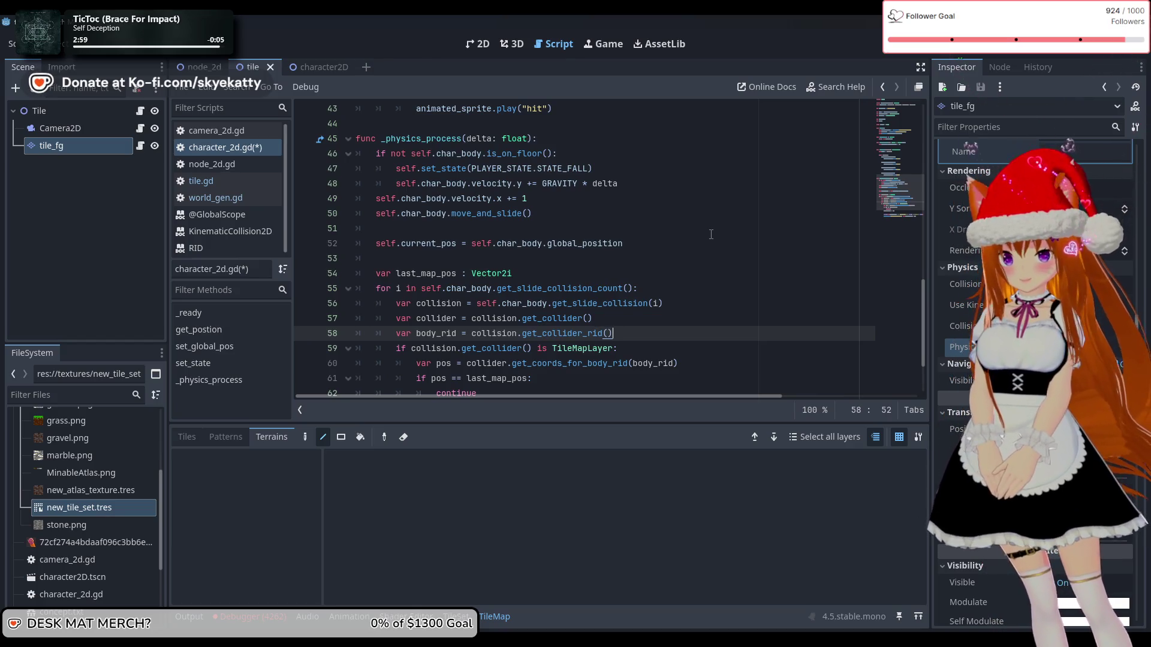
{"action": "scroll", "coordinate": [711, 234], "scroll_direction": "down", "scroll_amount": 2}
{"action": "left_click", "coordinate": [627, 198]}
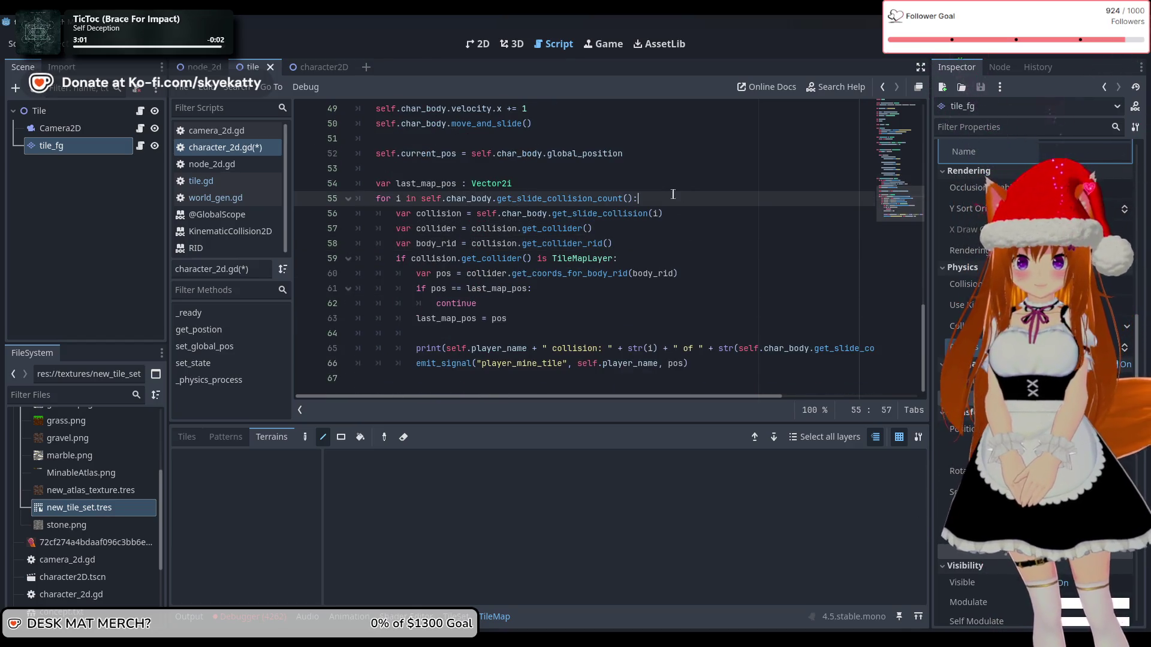
{"action": "scroll", "coordinate": [668, 195], "scroll_direction": "up", "scroll_amount": 2}
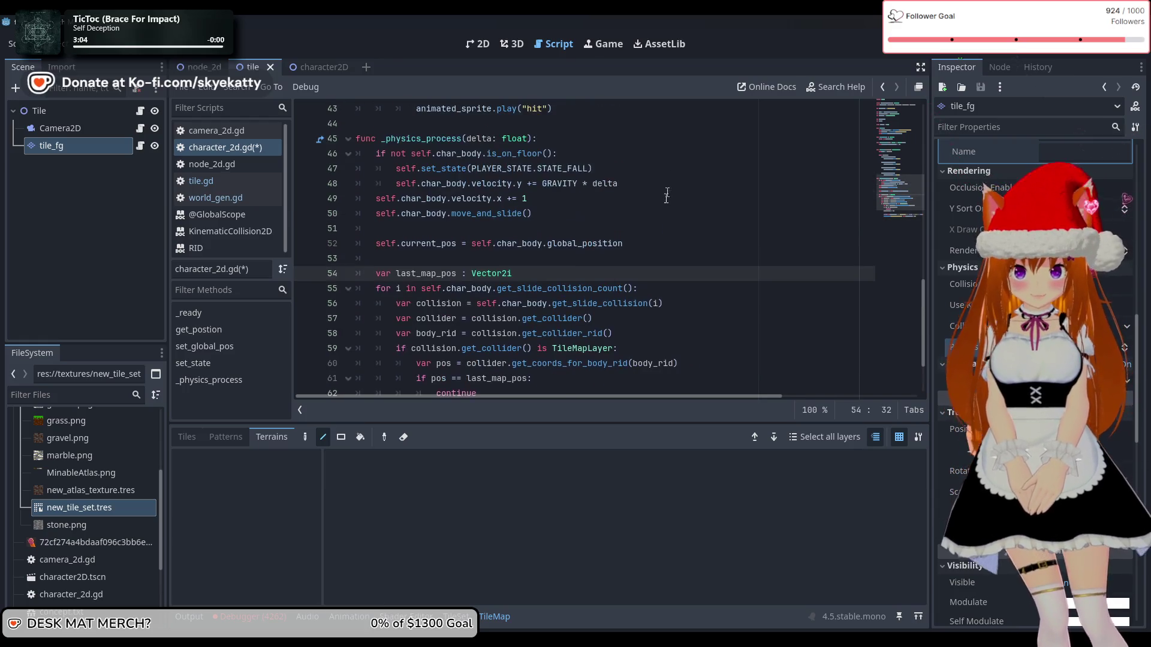
{"action": "left_click", "coordinate": [670, 244]}
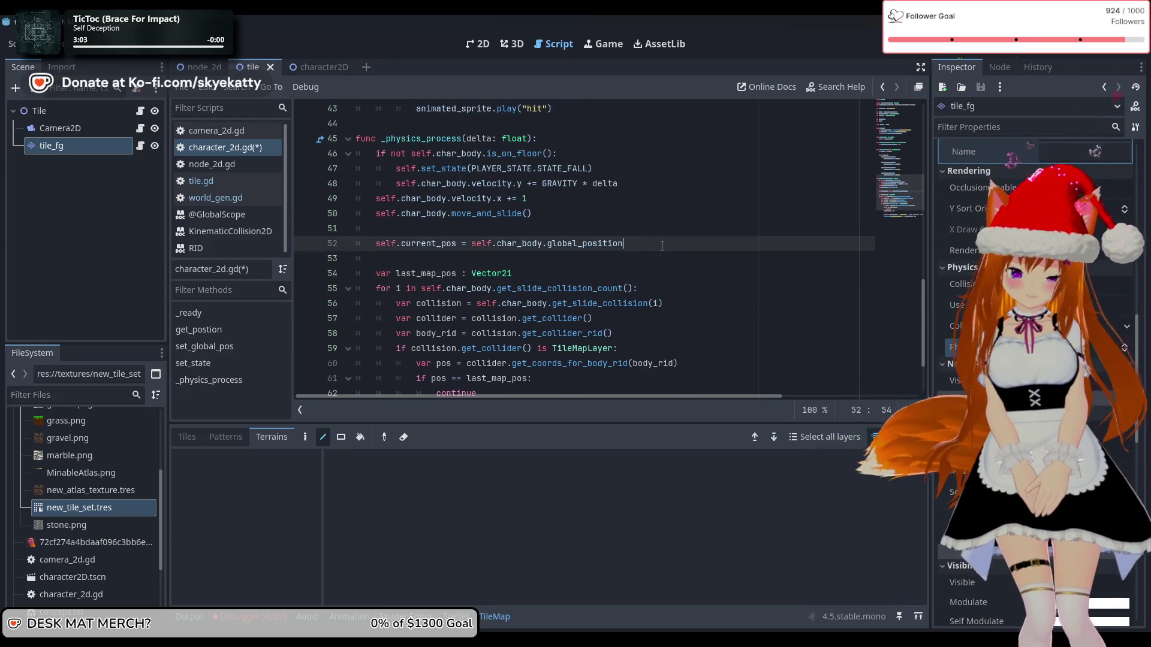
{"action": "scroll", "coordinate": [665, 254], "scroll_direction": "down", "scroll_amount": 2}
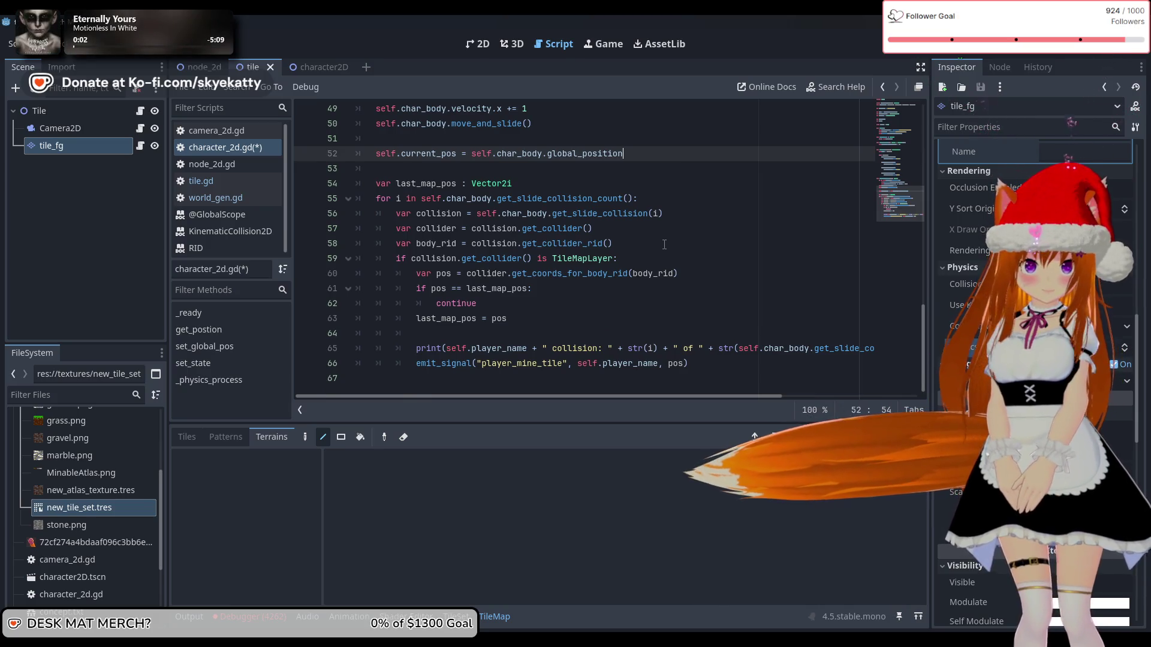
{"action": "left_click", "coordinate": [295, 67]}
{"action": "left_click", "coordinate": [201, 67]}
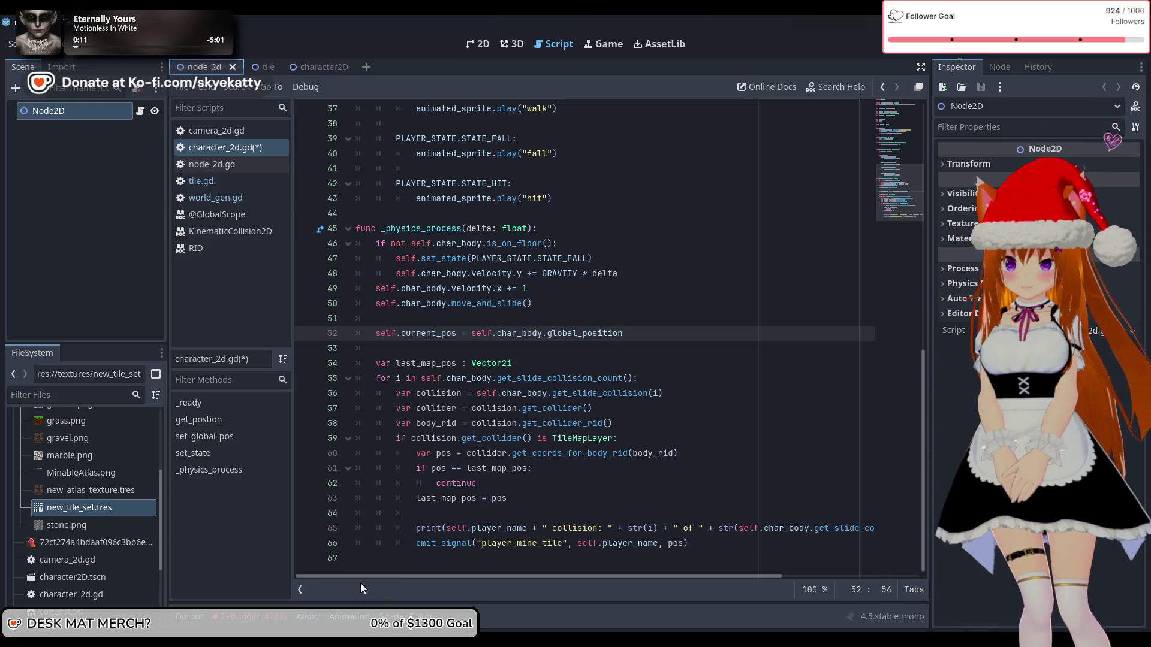
- Check the mined MARBLE tile log in Output, then the Debugger's stack trace for the closed session
{"action": "left_click", "coordinate": [190, 618]}
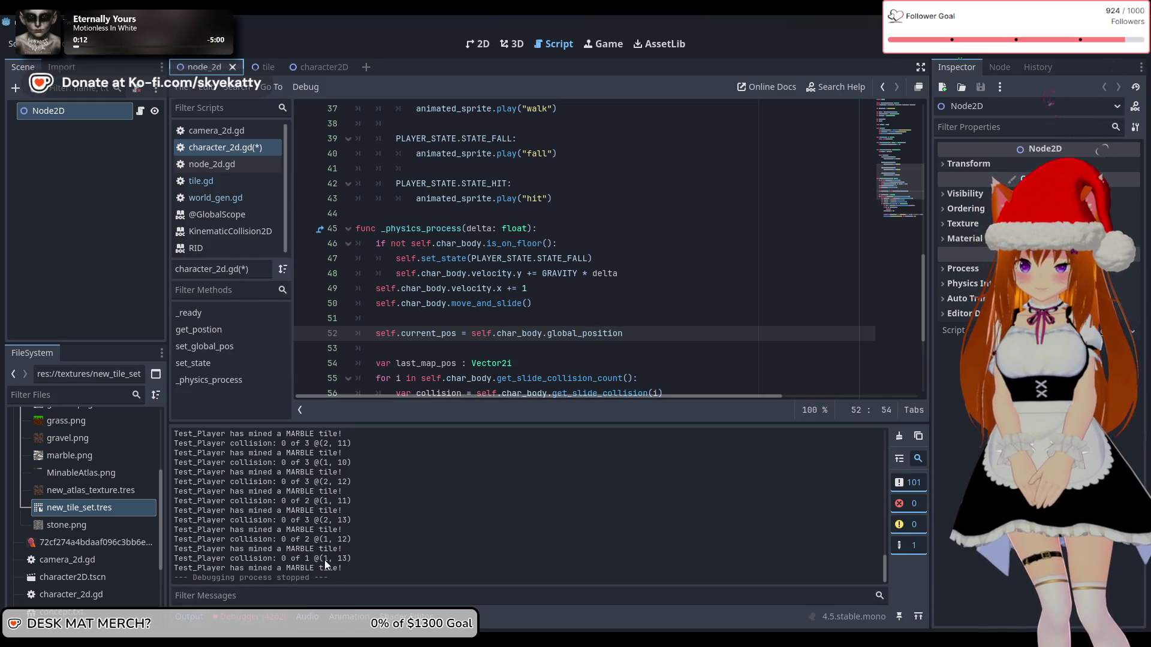
{"action": "left_click", "coordinate": [248, 624]}
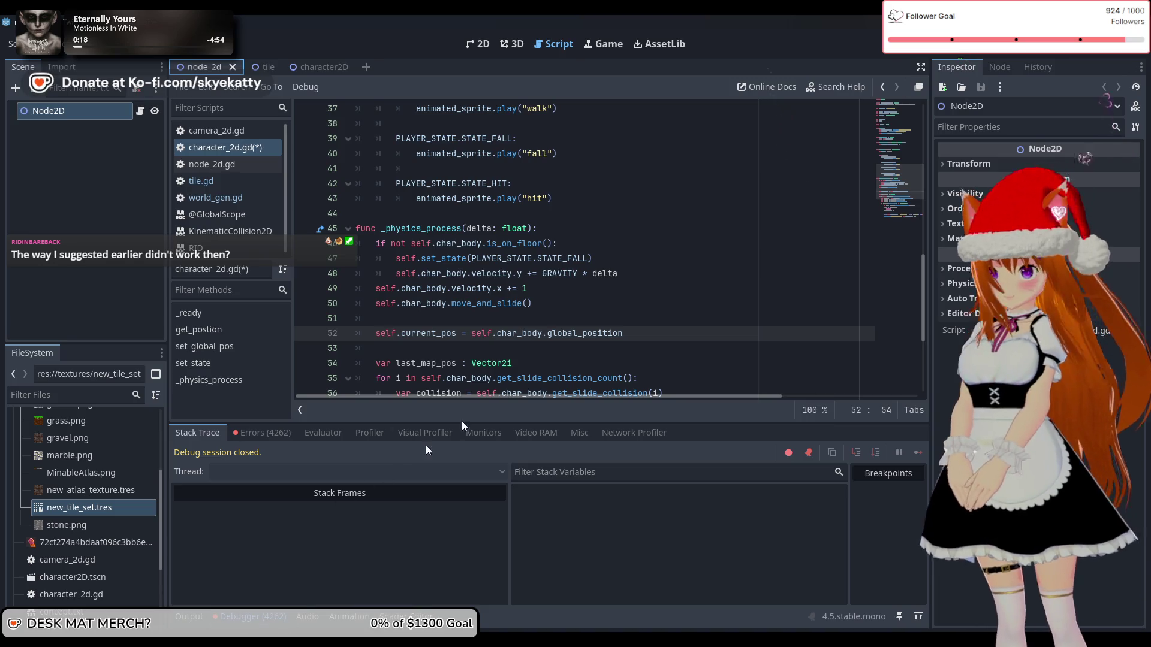
{"action": "scroll", "coordinate": [539, 363], "scroll_direction": "down", "scroll_amount": 3}
{"action": "scroll", "coordinate": [539, 363], "scroll_direction": "down", "scroll_amount": 1}
{"action": "scroll", "coordinate": [542, 329], "scroll_direction": "up", "scroll_amount": 2}
{"action": "scroll", "coordinate": [545, 306], "scroll_direction": "down", "scroll_amount": 1}
{"action": "scroll", "coordinate": [548, 292], "scroll_direction": "down", "scroll_amount": 1}
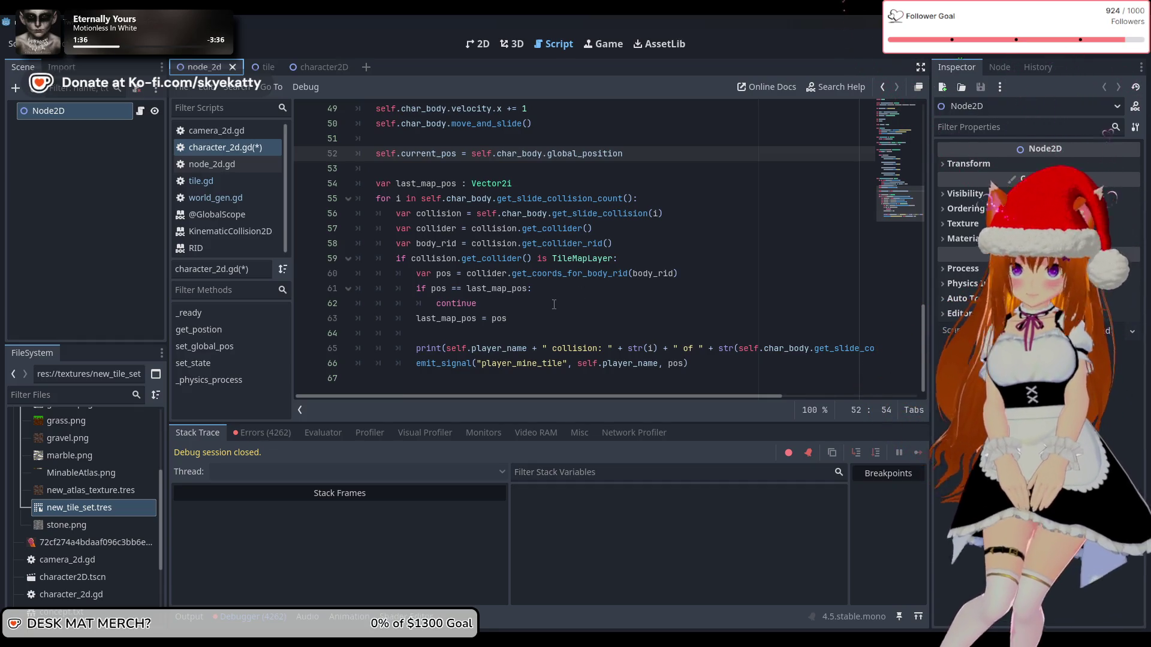
{"action": "left_click", "coordinate": [574, 348]}
{"action": "left_click", "coordinate": [575, 339]}
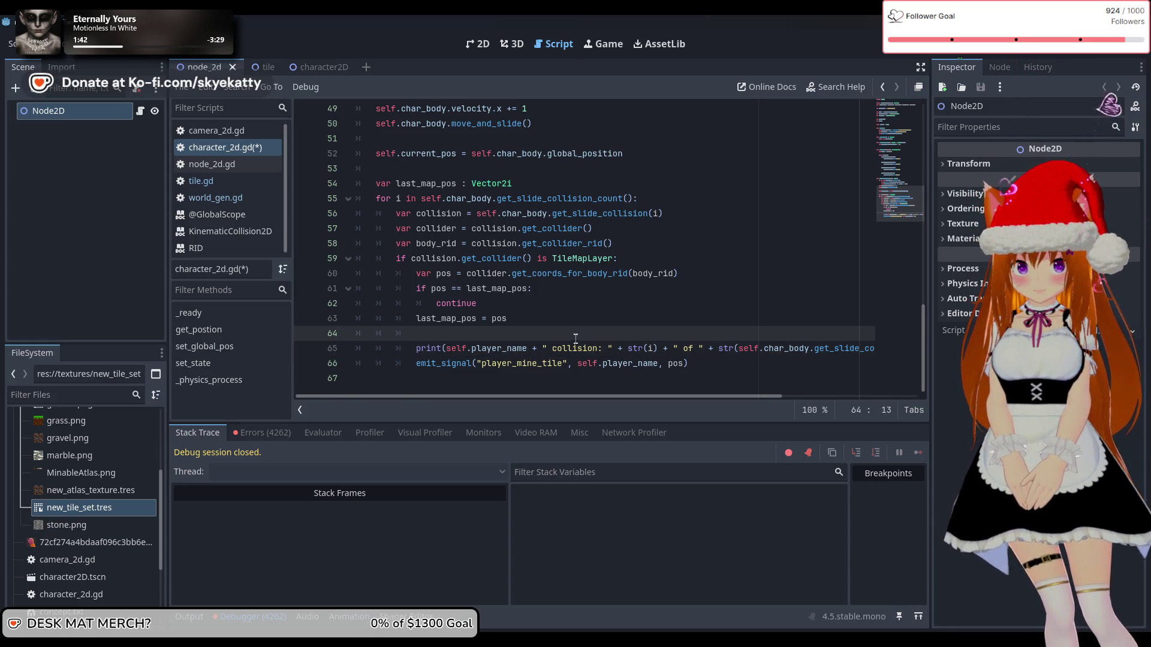
{"action": "left_click", "coordinate": [560, 316]}
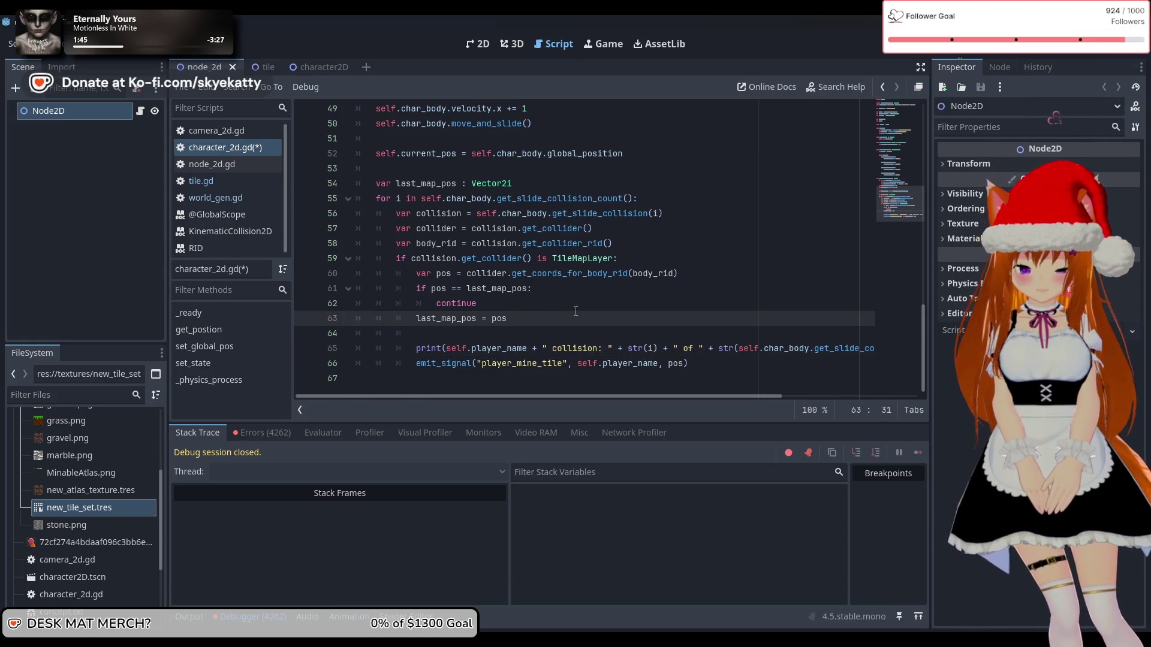
{"action": "key", "text": "Up"}
{"action": "key", "text": "Up"}
{"action": "key", "text": "Up"}
{"action": "key", "text": "End"}
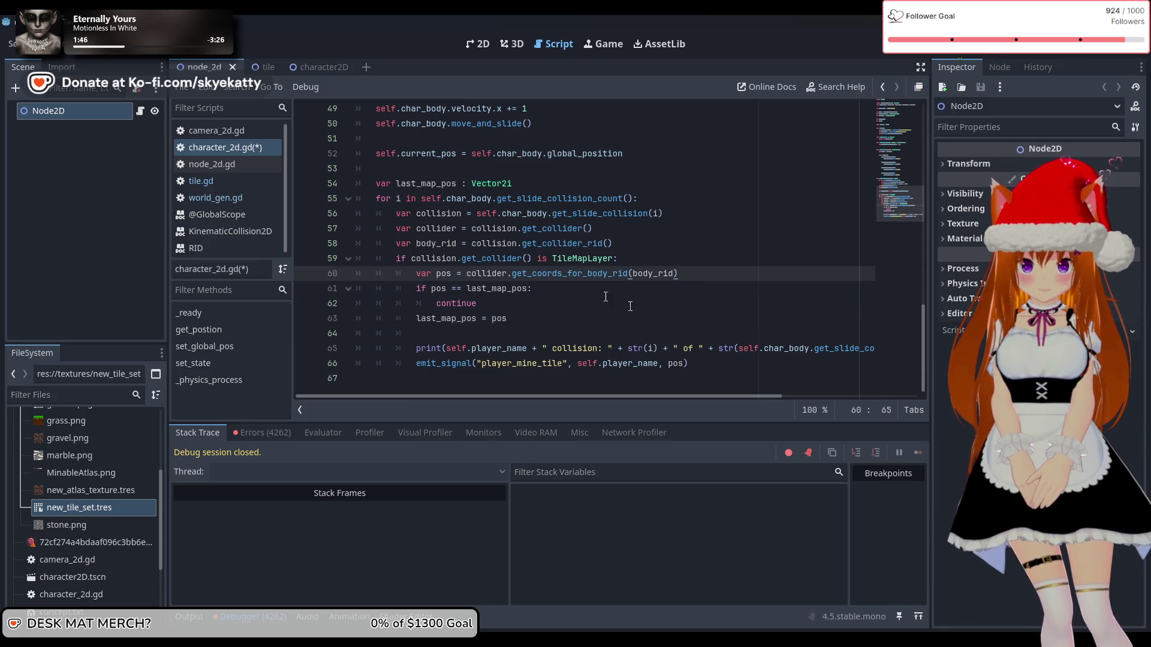
{"action": "key", "text": "Down"}
{"action": "key", "text": "Down"}
{"action": "key", "text": "Down"}
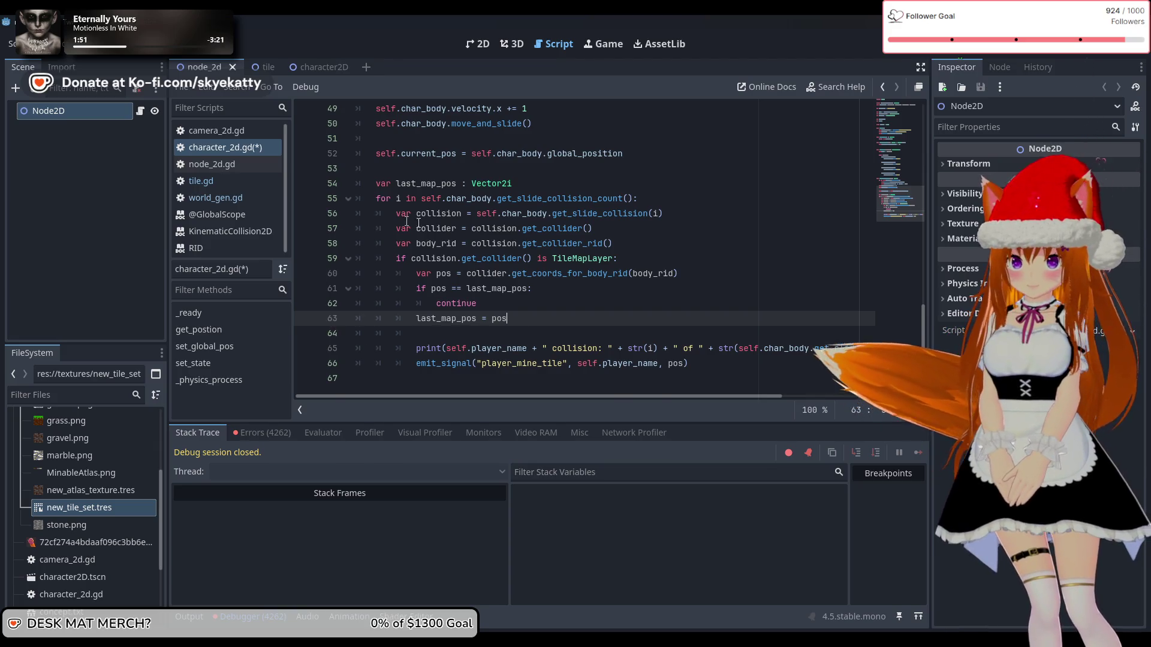
{"action": "scroll", "coordinate": [418, 223], "scroll_direction": "up", "scroll_amount": 7}
{"action": "scroll", "coordinate": [451, 231], "scroll_direction": "down", "scroll_amount": 6}
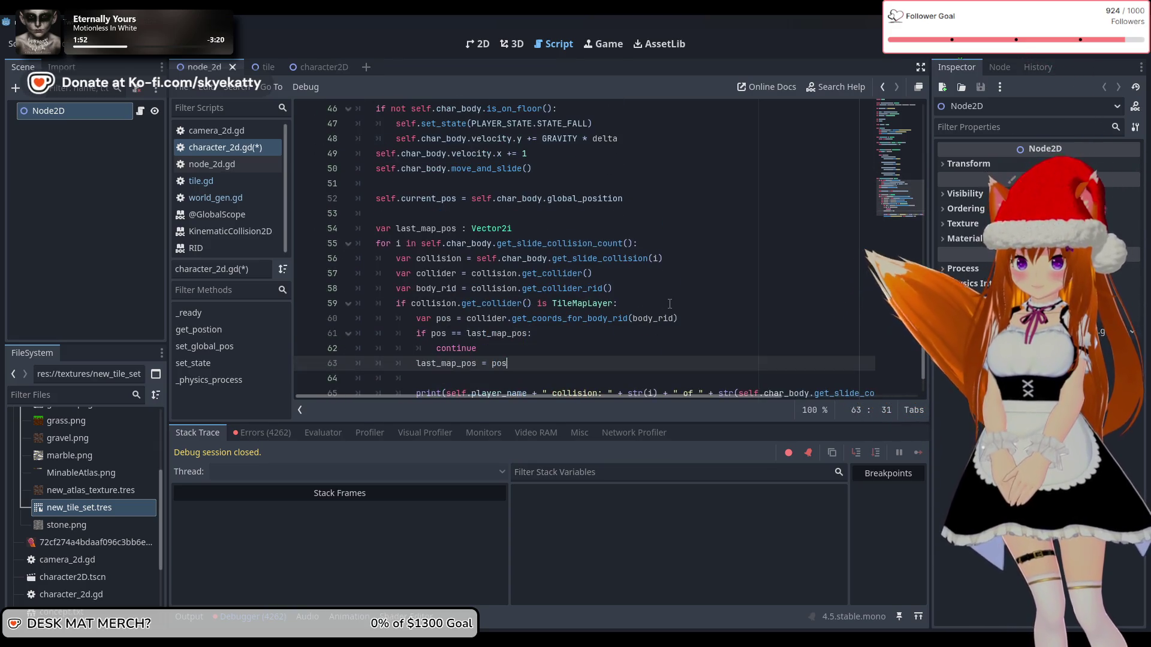
{"action": "scroll", "coordinate": [665, 300], "scroll_direction": "up", "scroll_amount": 3}
{"action": "scroll", "coordinate": [476, 230], "scroll_direction": "up", "scroll_amount": 2}
{"action": "scroll", "coordinate": [504, 246], "scroll_direction": "down", "scroll_amount": 6}
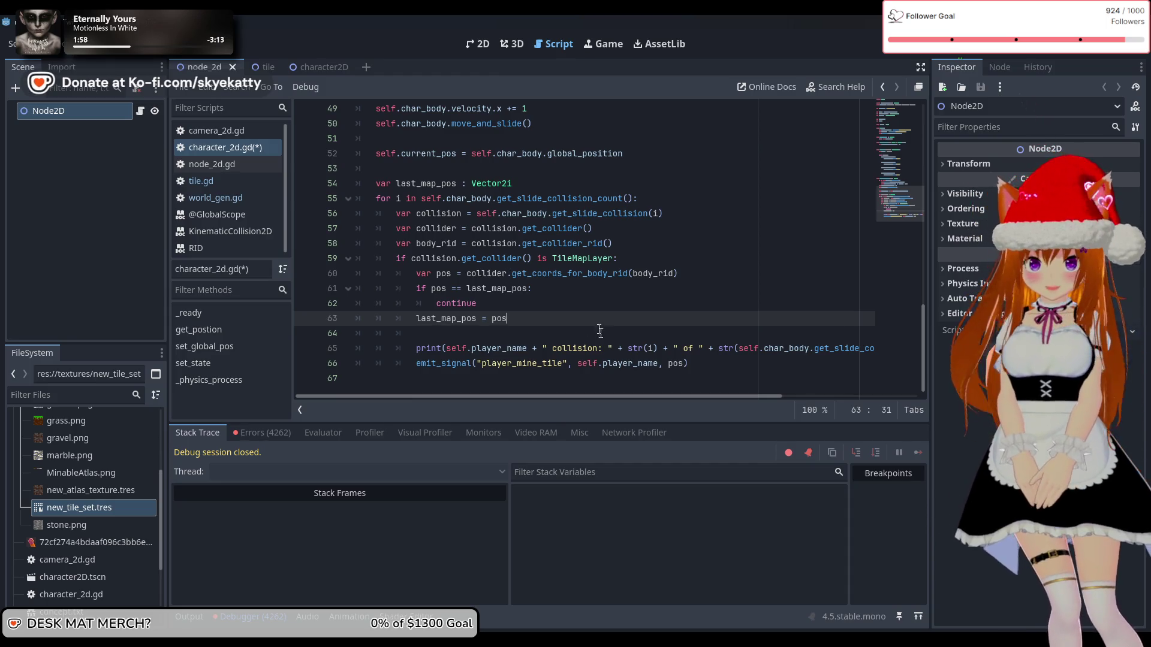
{"action": "left_click_drag", "start_coordinate": [689, 363], "coordinate": [408, 354]}
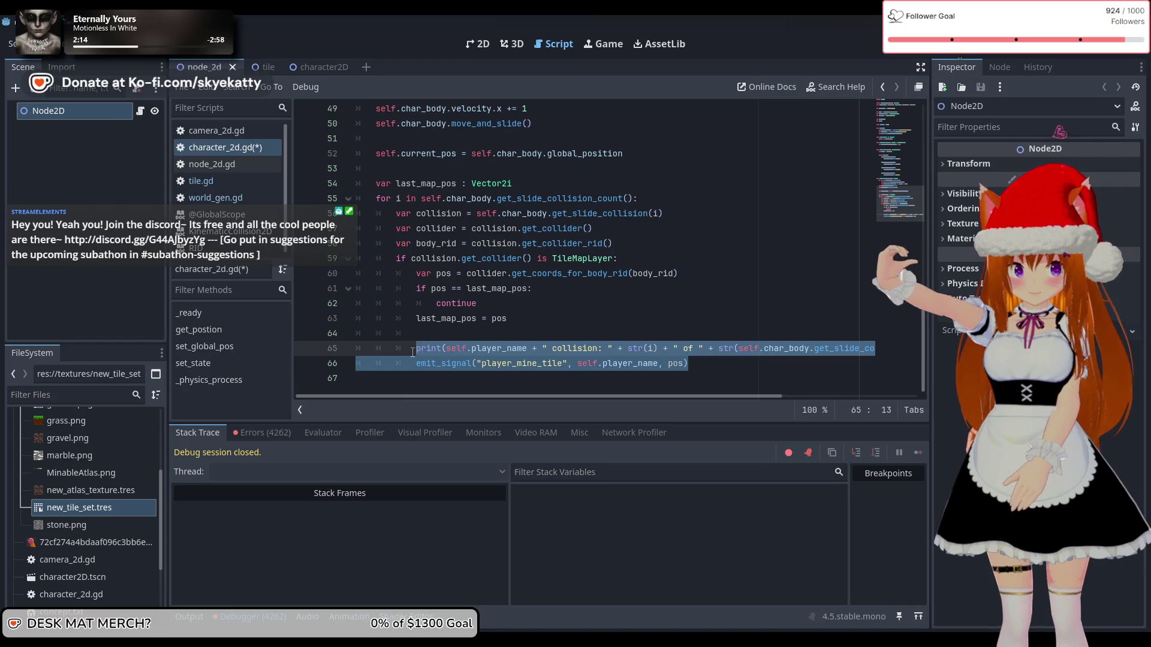
{"action": "mouse_move", "coordinate": [412, 352]}
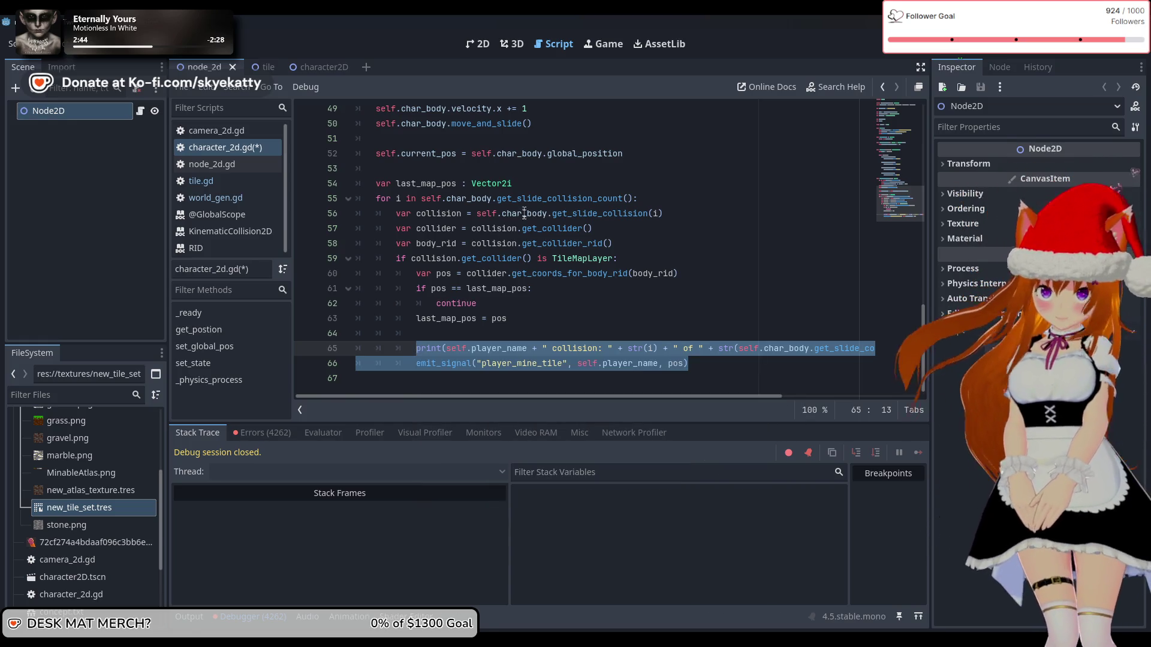
{"action": "scroll", "coordinate": [602, 315], "scroll_direction": "up", "scroll_amount": 2}
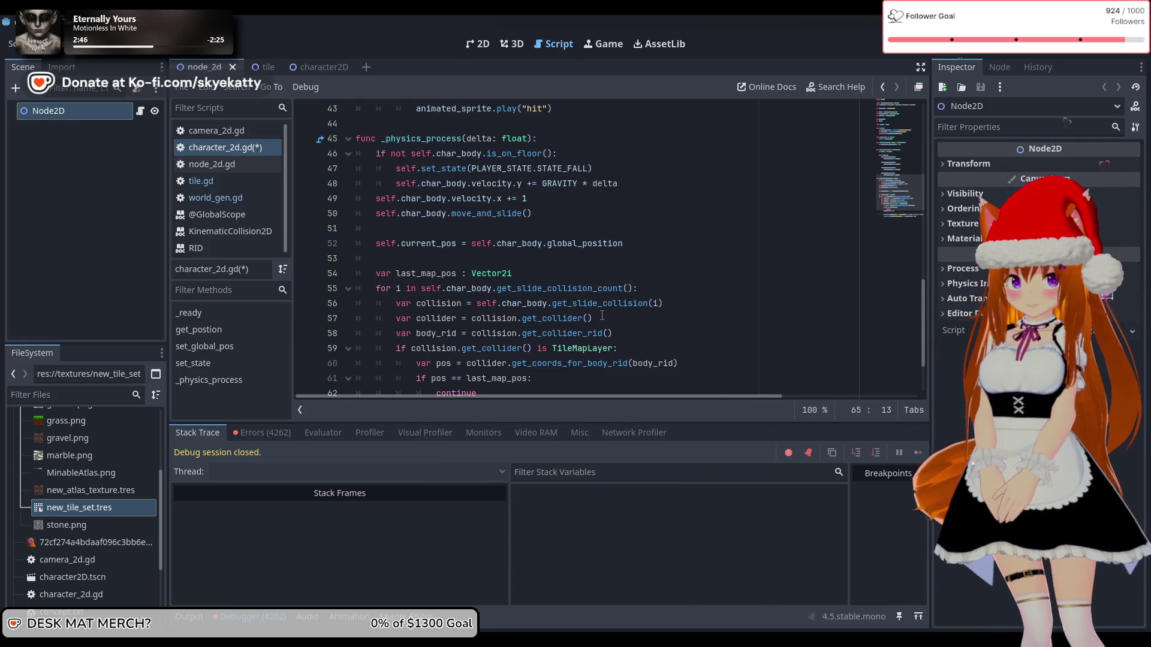
{"action": "scroll", "coordinate": [602, 315], "scroll_direction": "down", "scroll_amount": 1}
{"action": "scroll", "coordinate": [602, 316], "scroll_direction": "down", "scroll_amount": 1}
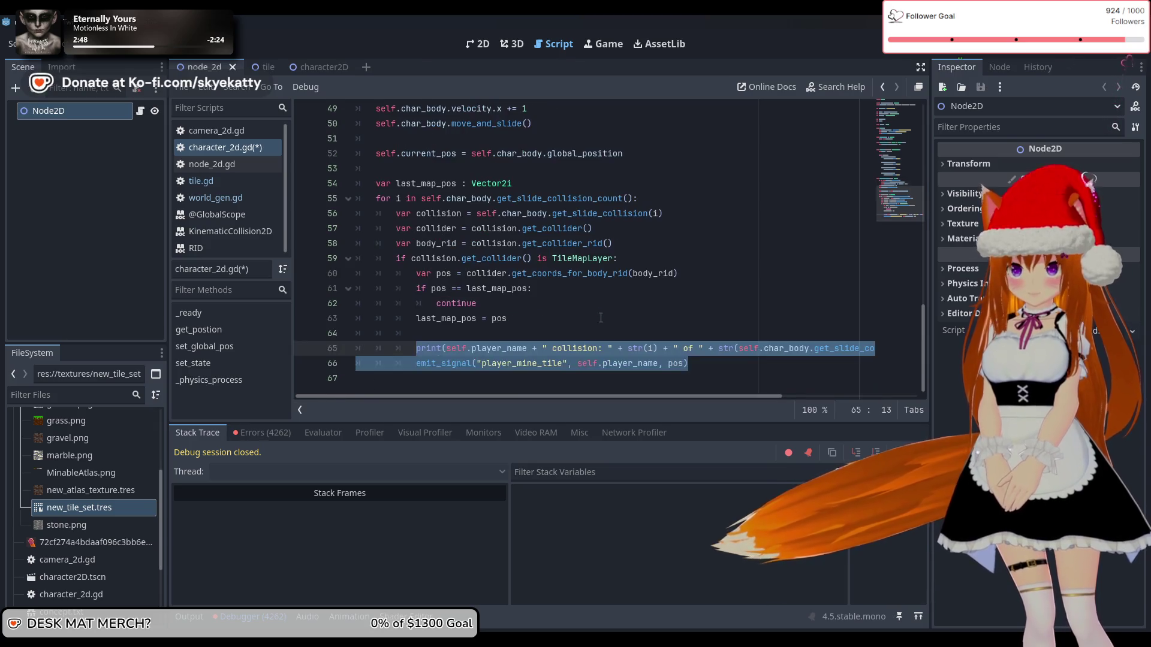
{"action": "scroll", "coordinate": [601, 317], "scroll_direction": "up", "scroll_amount": 2}
{"action": "scroll", "coordinate": [601, 317], "scroll_direction": "down", "scroll_amount": 2}
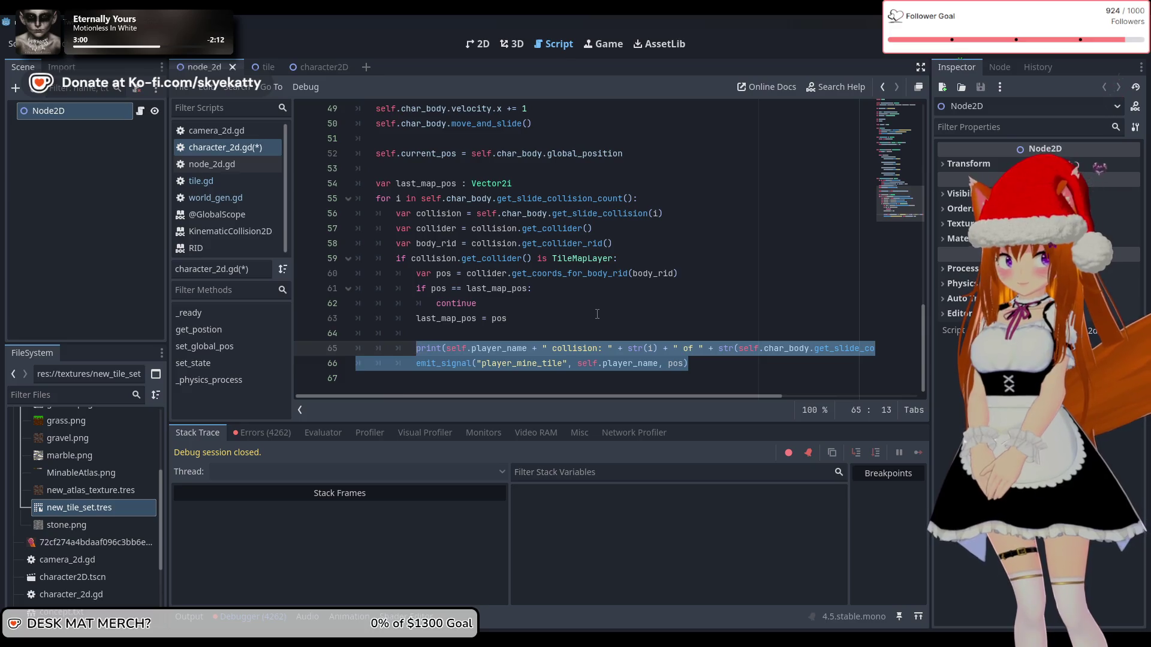
{"action": "key", "text": "ctrl+z"}
{"action": "key", "text": "ctrl+shift+z"}
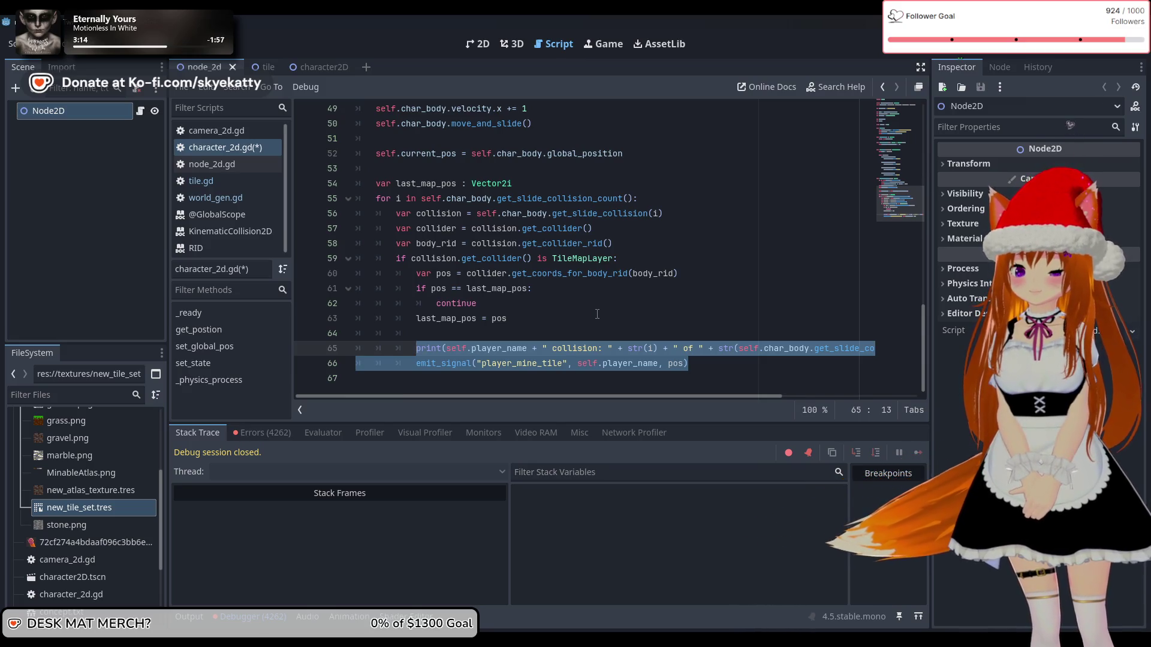
{"action": "scroll", "coordinate": [510, 201], "scroll_direction": "up", "scroll_amount": 8}
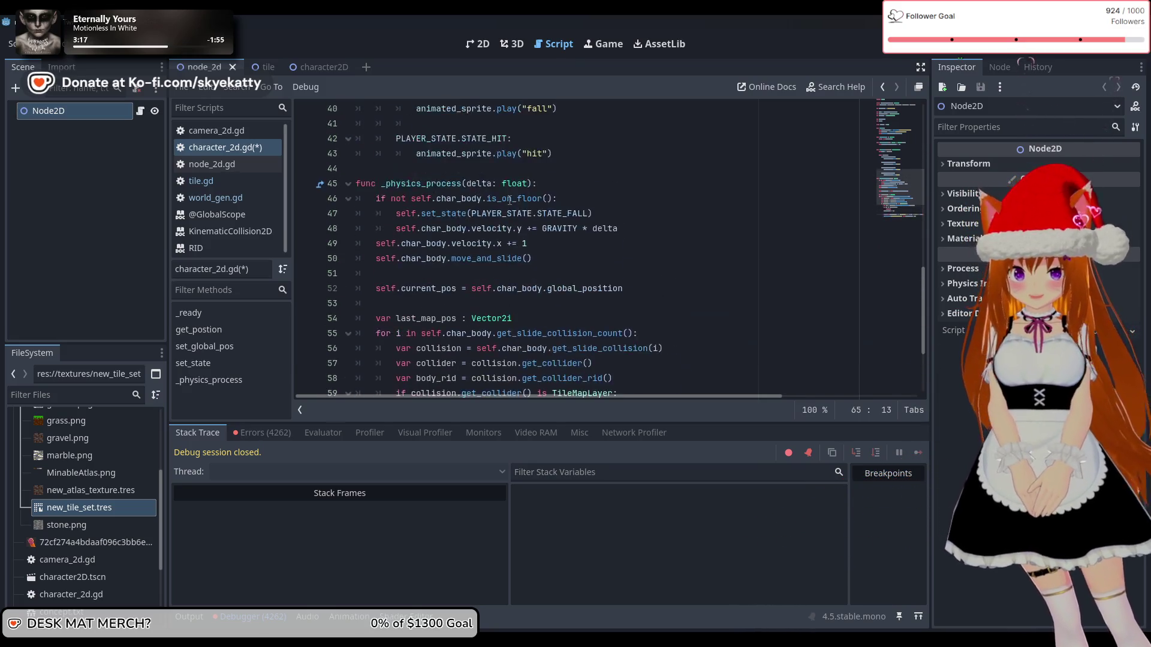
{"action": "scroll", "coordinate": [509, 200], "scroll_direction": "down", "scroll_amount": 8}
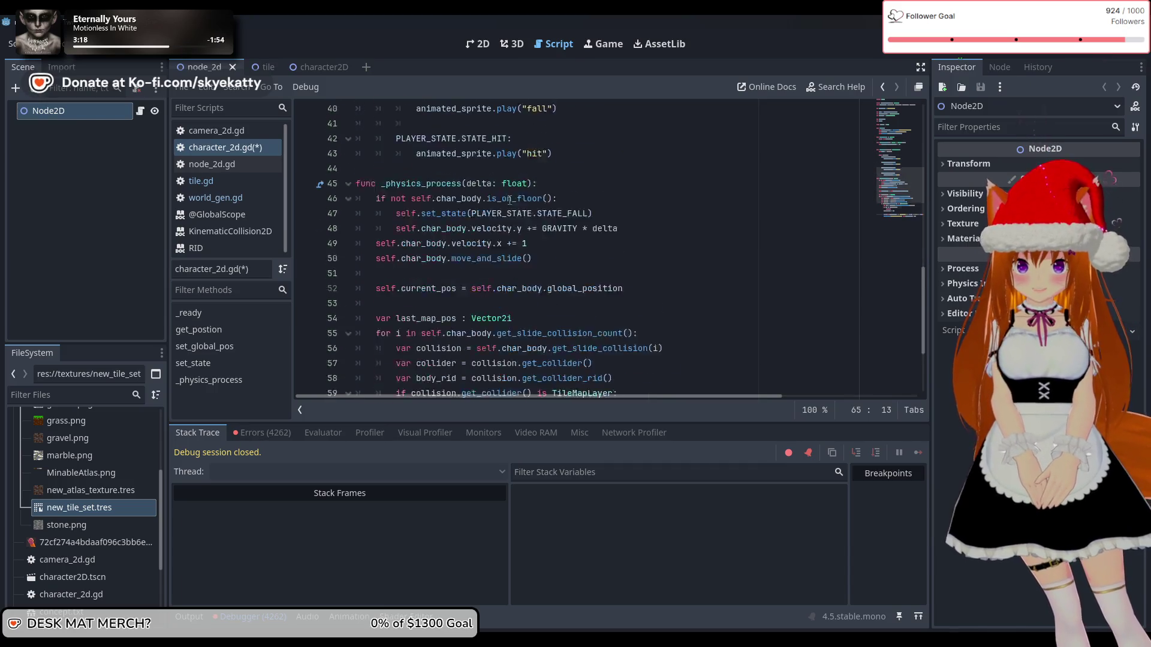
{"action": "scroll", "coordinate": [509, 201], "scroll_direction": "up", "scroll_amount": 7}
{"action": "scroll", "coordinate": [510, 201], "scroll_direction": "up", "scroll_amount": 9}
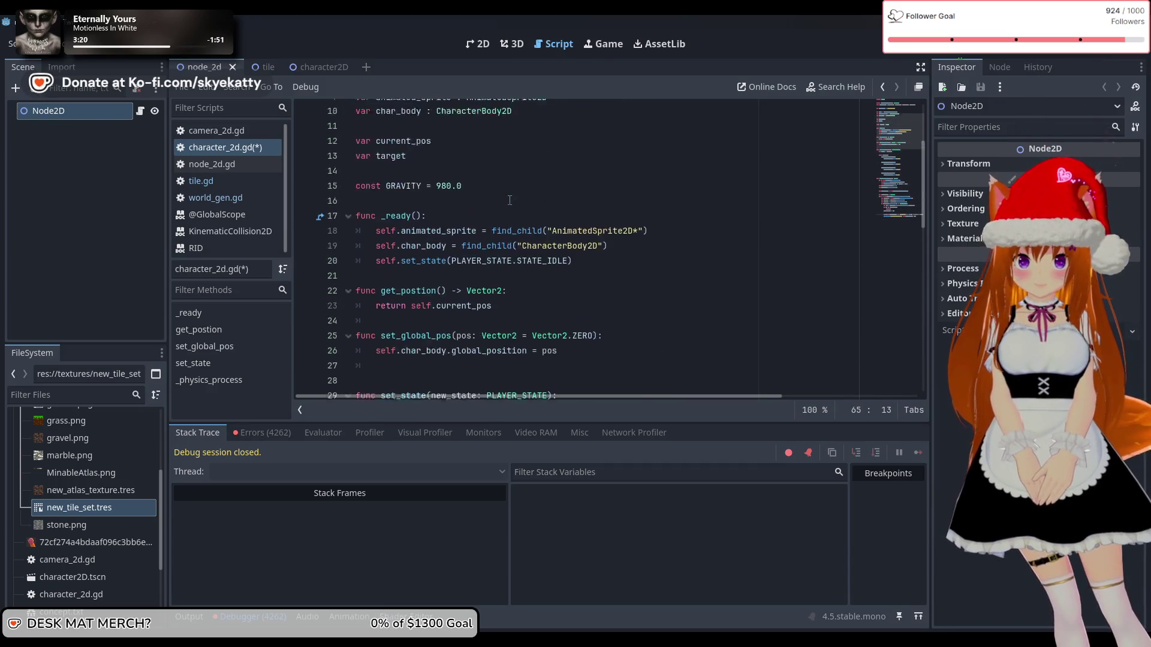
{"action": "left_click", "coordinate": [447, 288]}
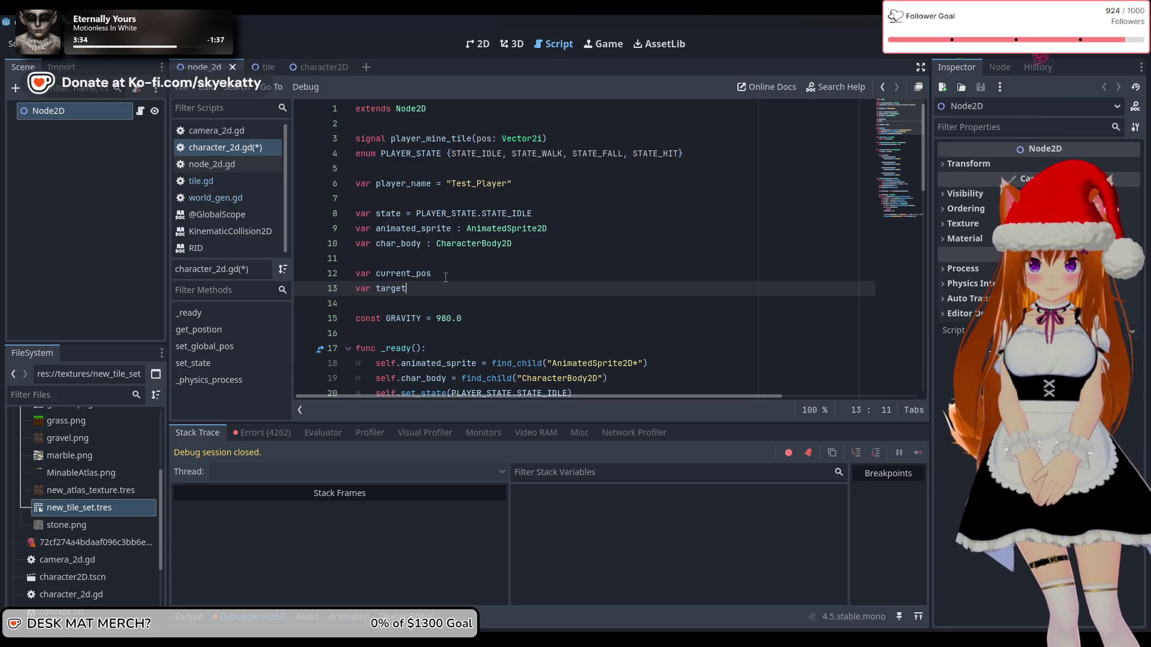
{"action": "scroll", "coordinate": [445, 277], "scroll_direction": "down", "scroll_amount": 15}
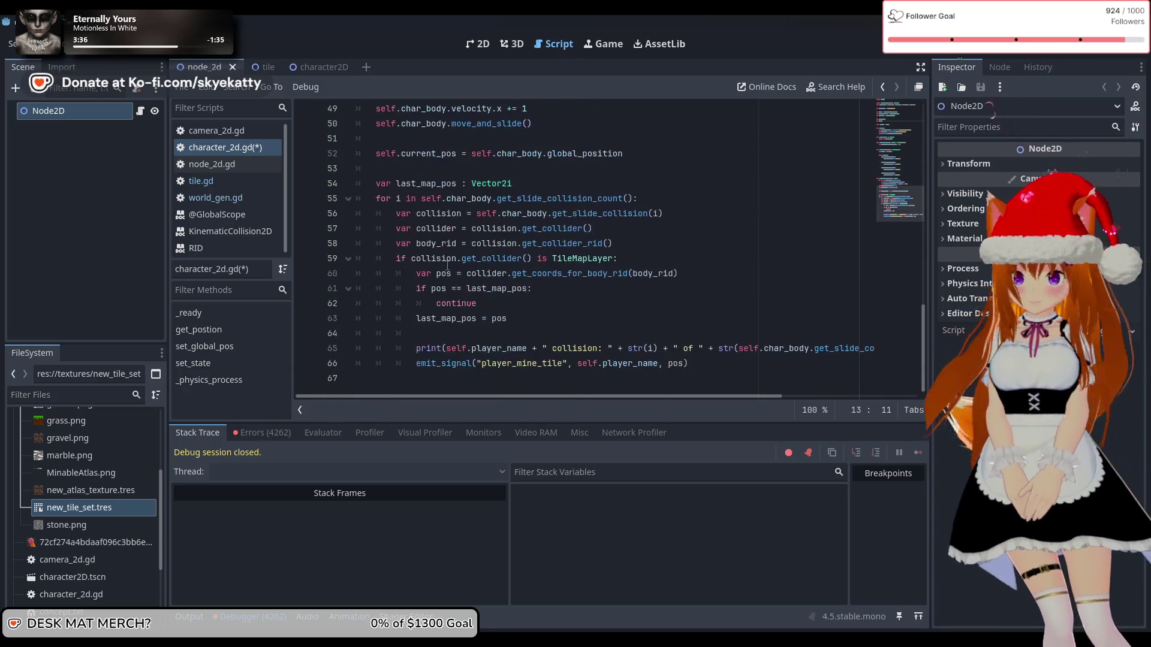
{"action": "scroll", "coordinate": [447, 266], "scroll_direction": "up", "scroll_amount": 3}
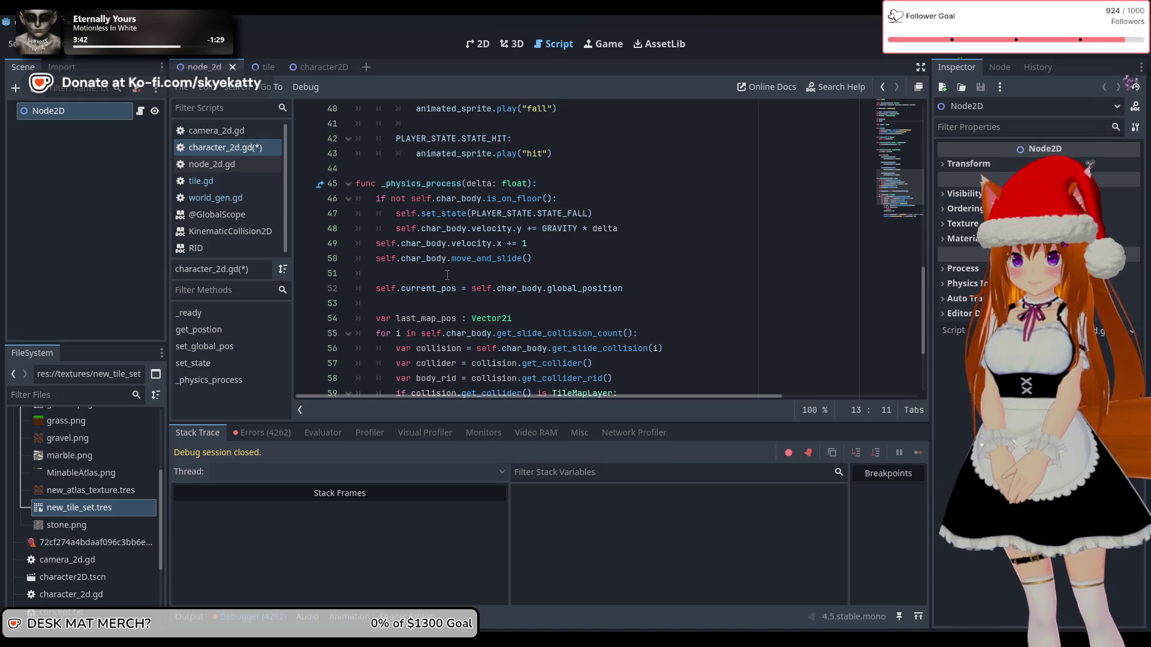
{"action": "left_click", "coordinate": [570, 244]}
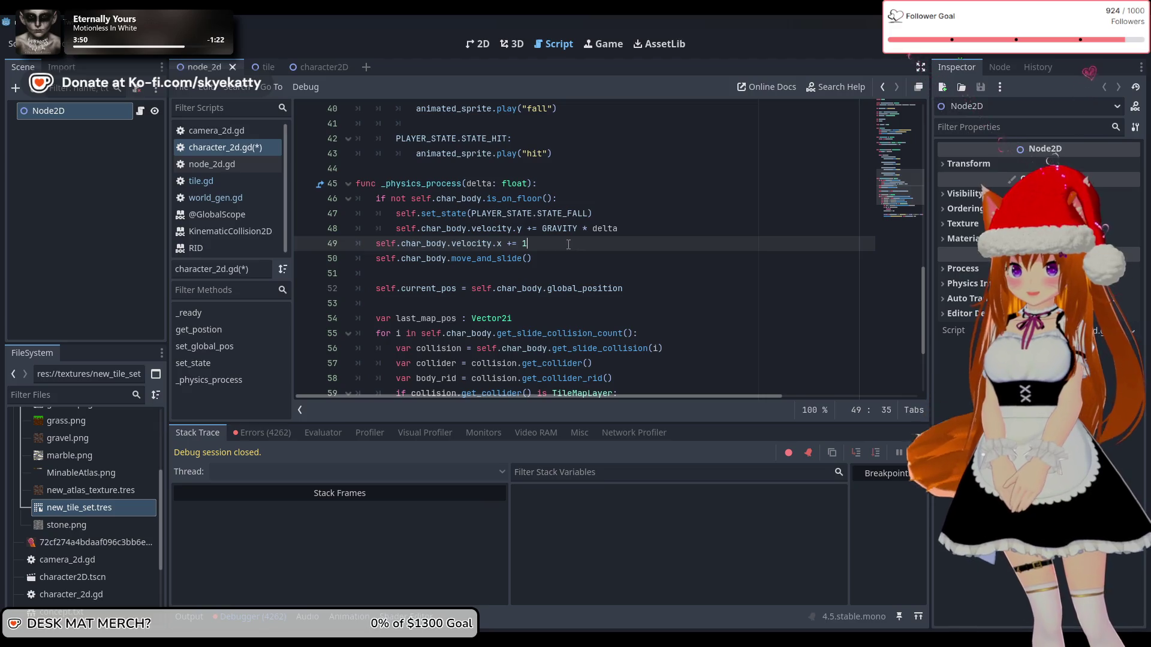
{"action": "left_click", "coordinate": [650, 228]}
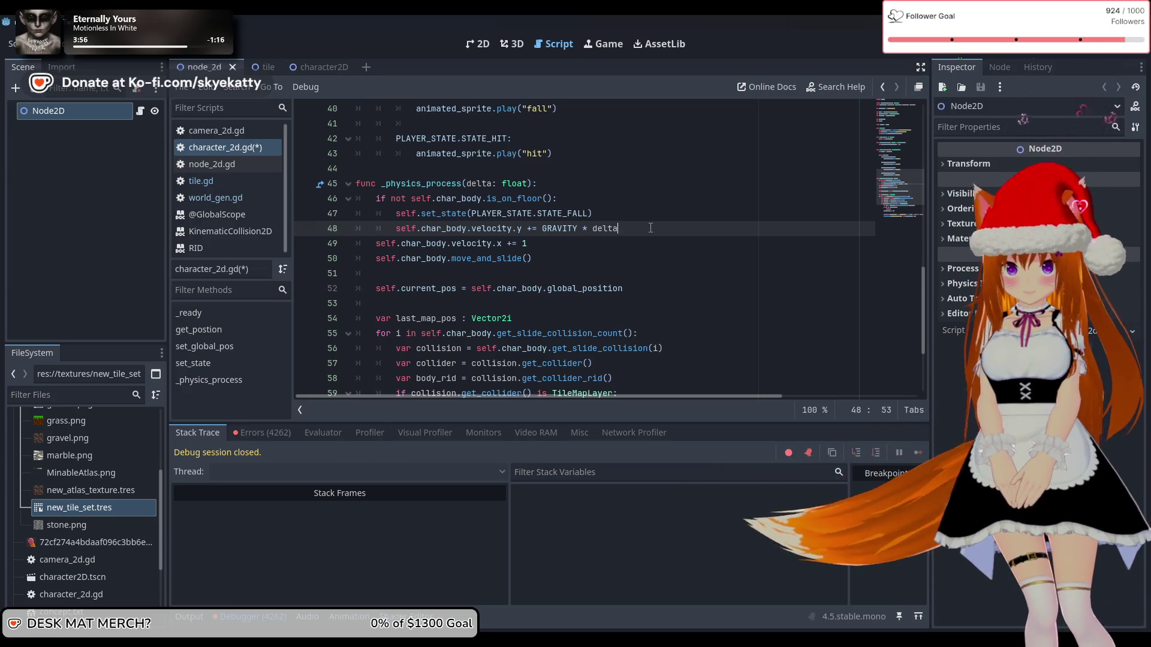
{"action": "key", "text": "Return"}
{"action": "key", "text": "BackSpace"}
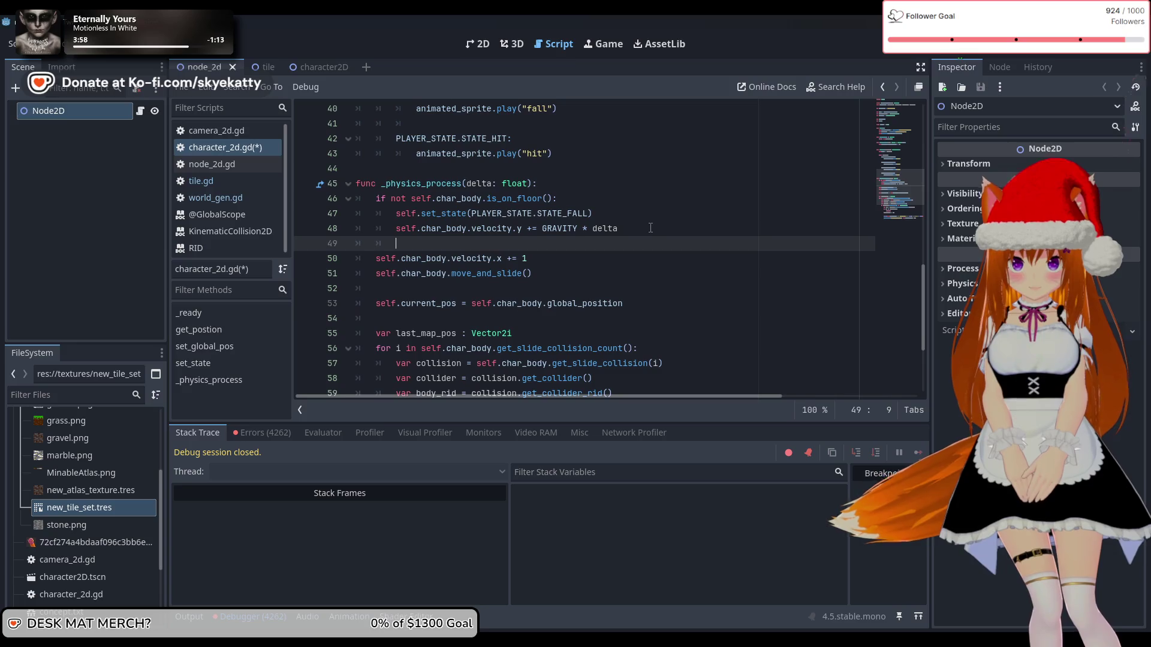
- Begin the new line 49 with 'else if' and bring up code completion
{"action": "type", "text": "else"}
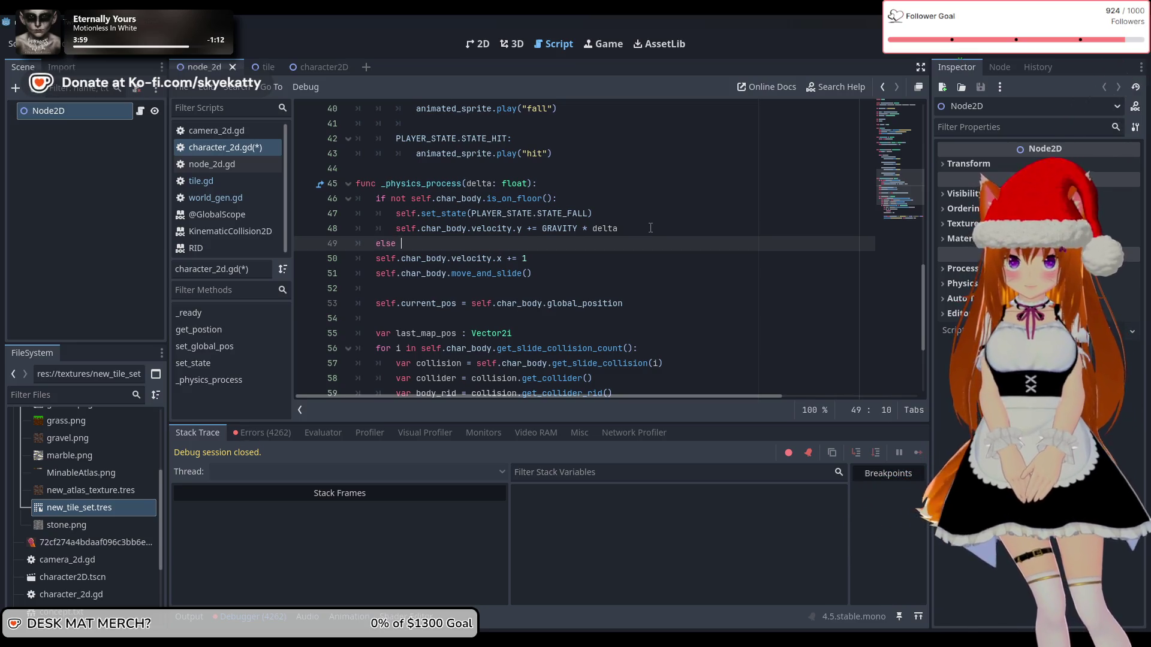
{"action": "key", "text": "BackSpace"}
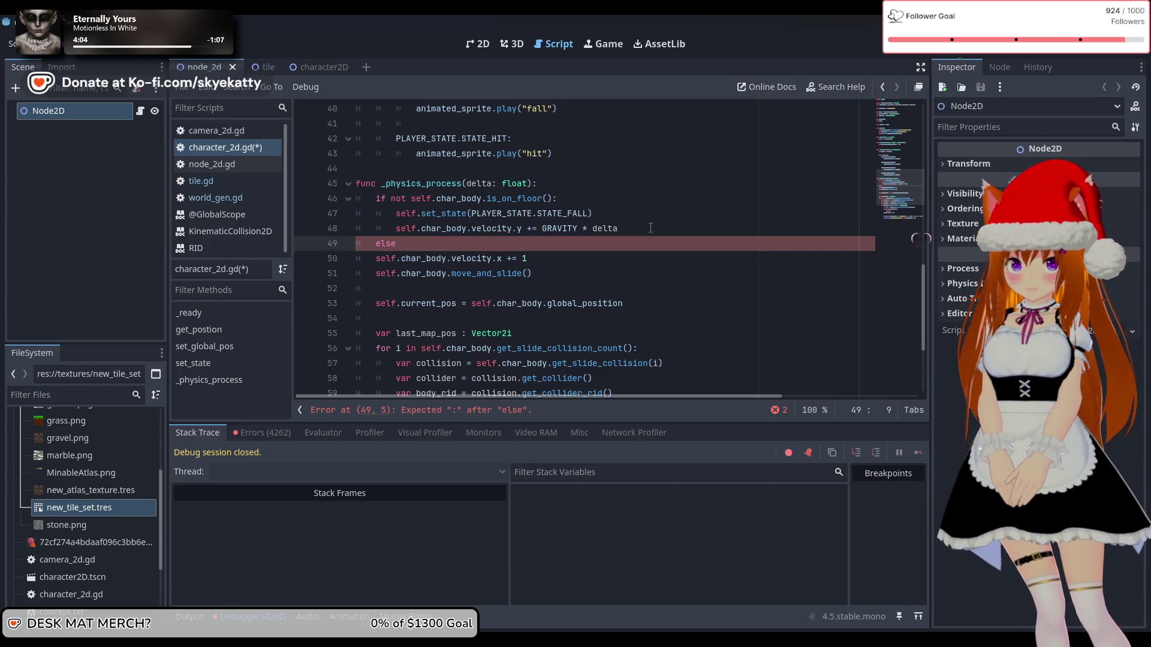
{"action": "scroll", "coordinate": [651, 228], "scroll_direction": "up", "scroll_amount": 3}
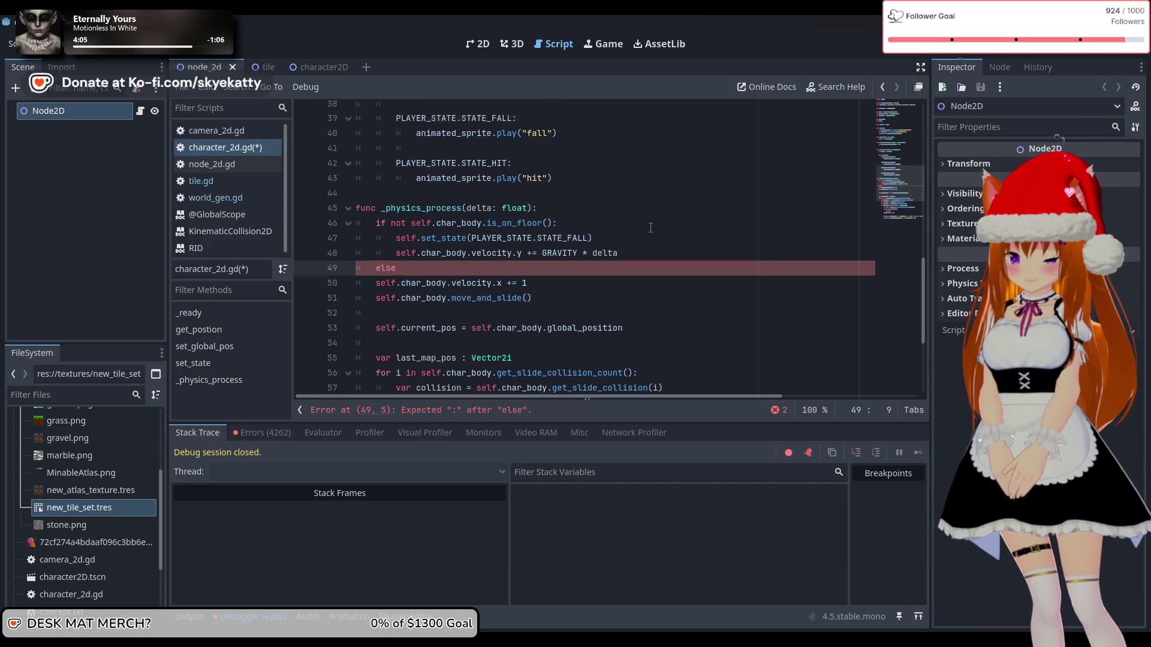
{"action": "scroll", "coordinate": [650, 227], "scroll_direction": "down", "scroll_amount": 3}
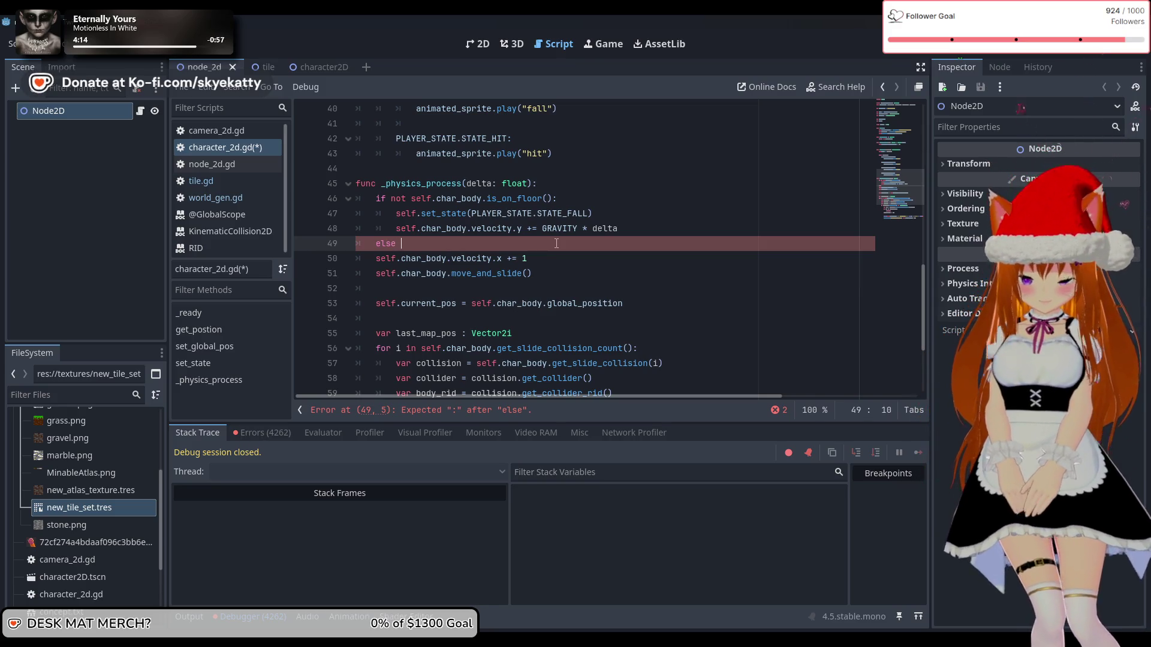
{"action": "type", "text": "if ta"}
{"action": "key", "text": "ctrl+space"}
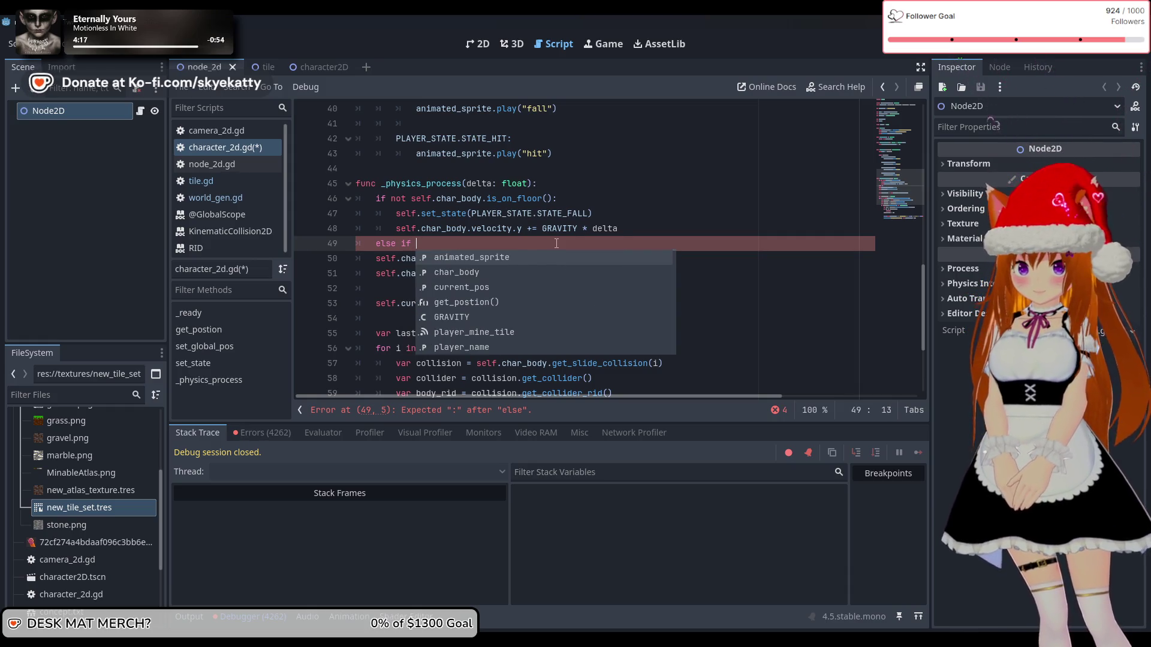
{"action": "type", "text": "t"}
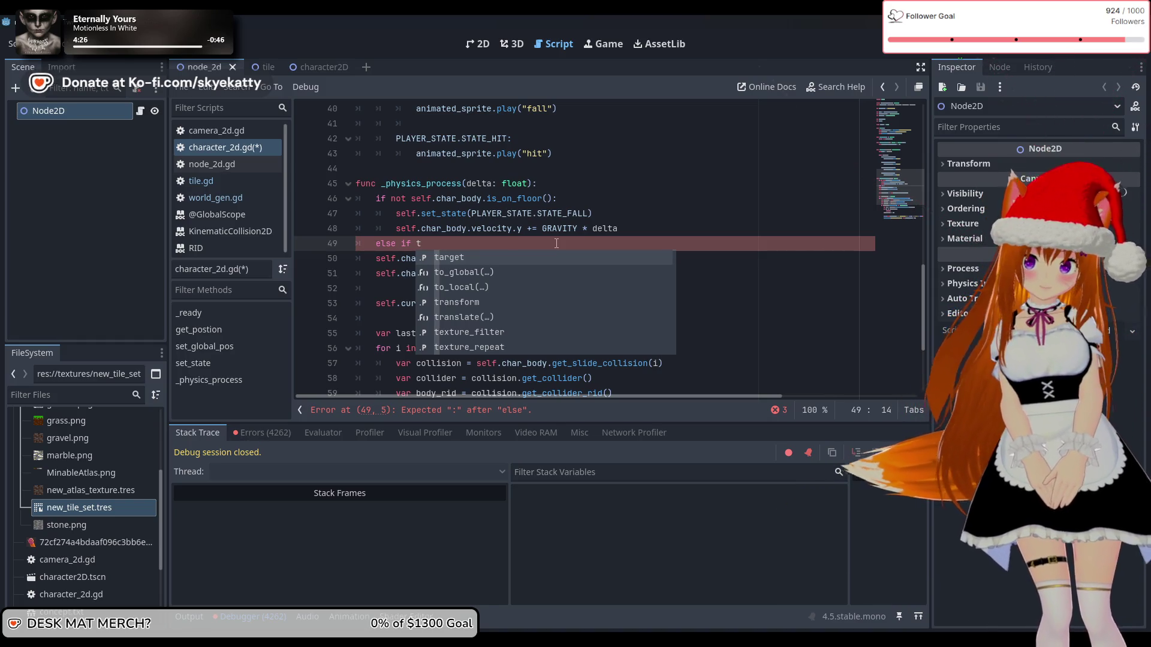
{"action": "key", "text": "BackSpace"}
- Complete the condition with self.target so line 49 reads 'else if self.target:'
{"action": "type", "text": "targe"}
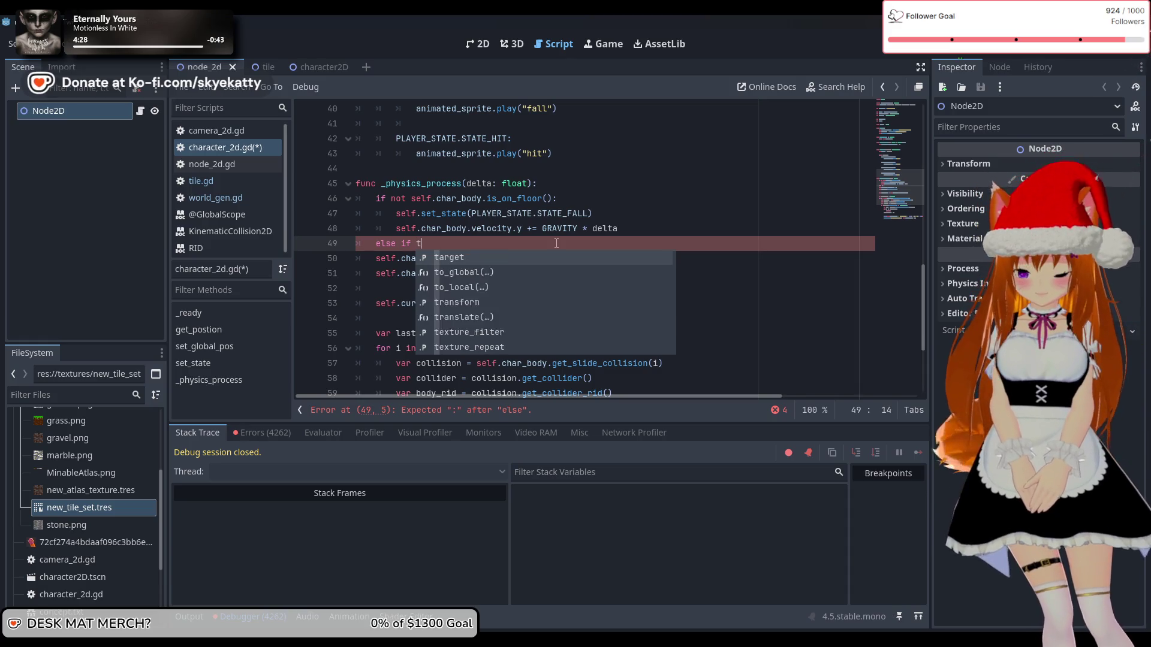
{"action": "key", "text": "Return"}
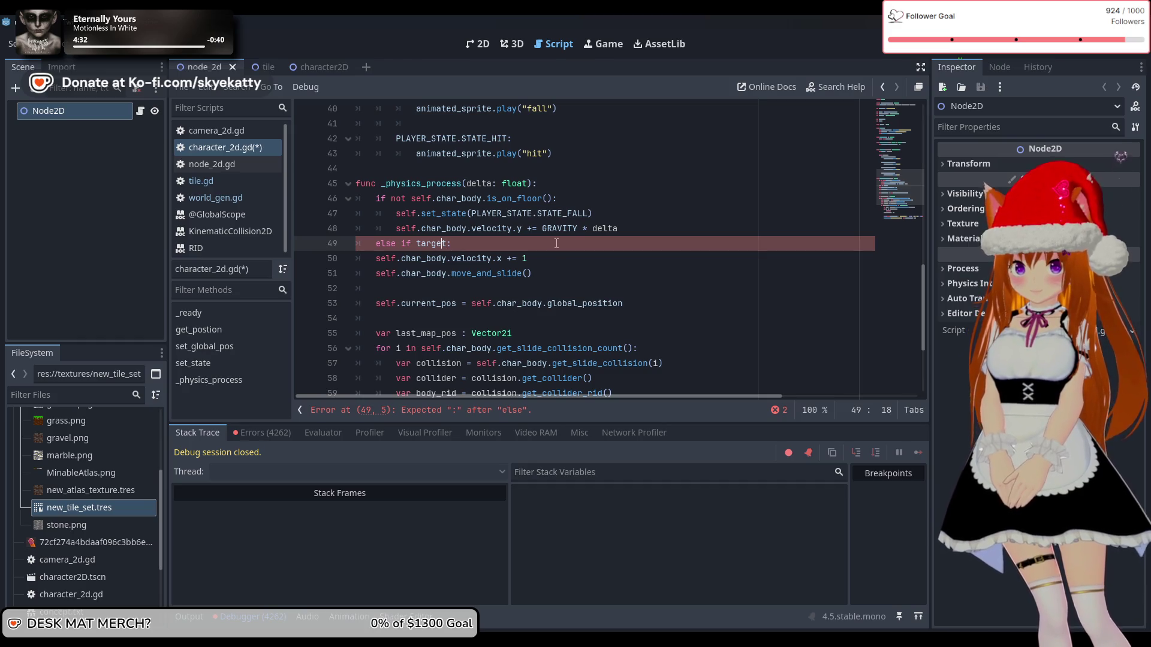
{"action": "type", "text": "elf."}
{"action": "key", "text": "Right"}
{"action": "key", "text": "Right"}
{"action": "key", "text": "Right"}
{"action": "key", "text": "End"}
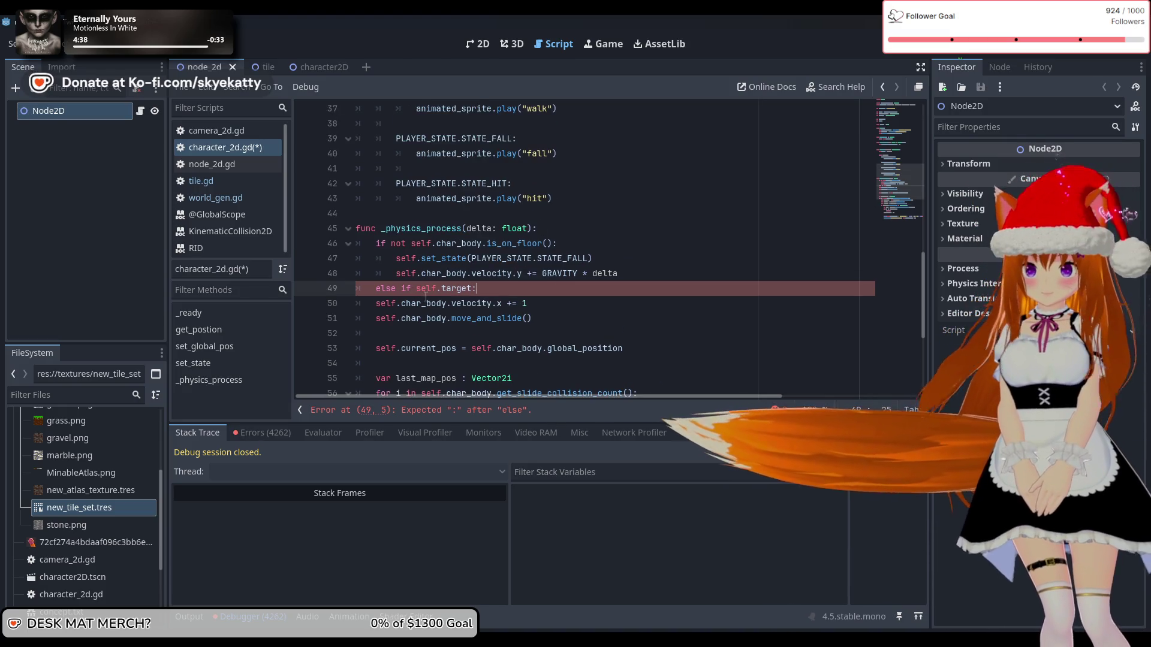
{"action": "scroll", "coordinate": [427, 288], "scroll_direction": "up", "scroll_amount": 5}
- Scroll up to check the var target declaration, then scroll back down to the movement code
{"action": "scroll", "coordinate": [427, 288], "scroll_direction": "up", "scroll_amount": 7}
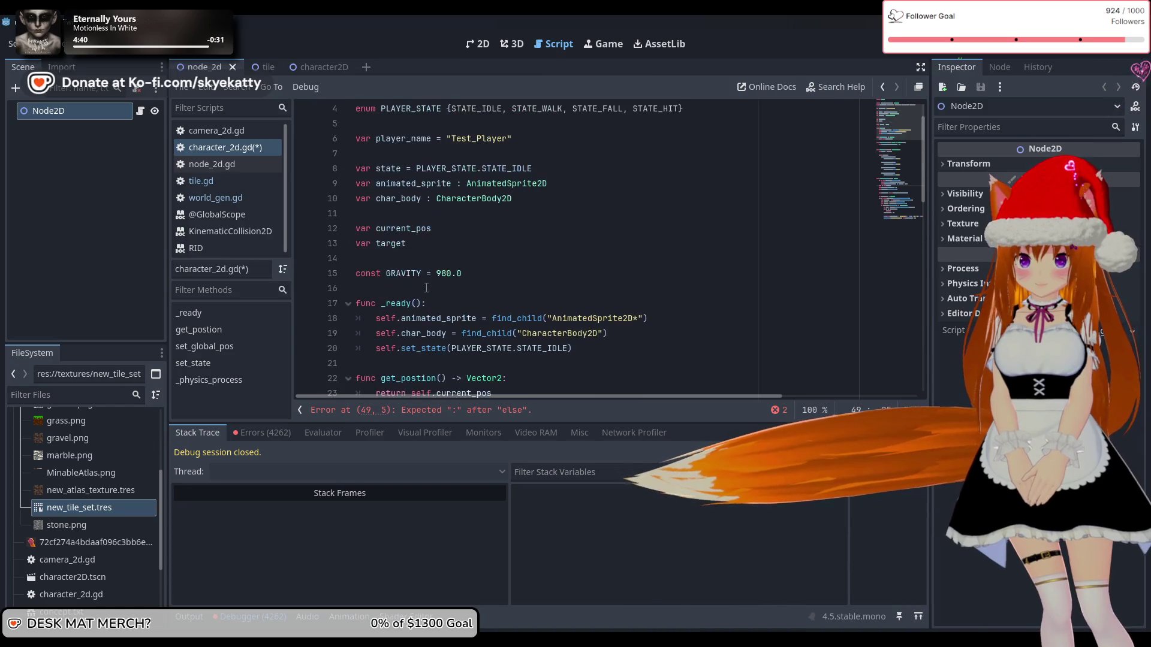
{"action": "scroll", "coordinate": [427, 288], "scroll_direction": "up", "scroll_amount": 1}
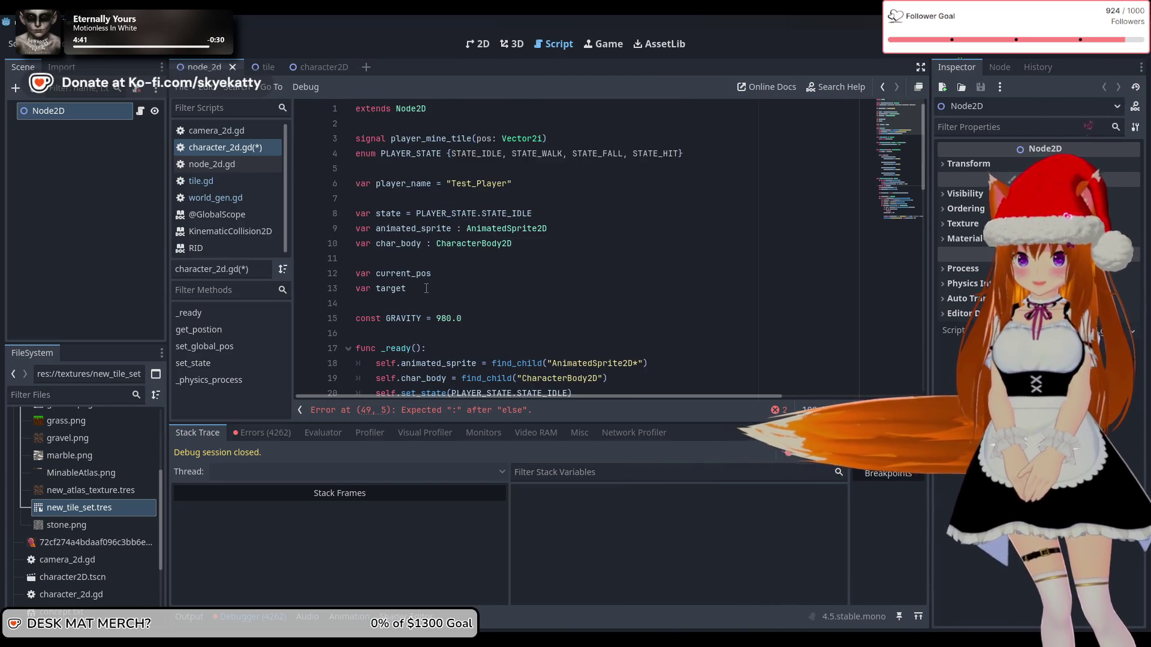
{"action": "left_click", "coordinate": [427, 288]}
{"action": "scroll", "coordinate": [432, 293], "scroll_direction": "down", "scroll_amount": 5}
{"action": "scroll", "coordinate": [435, 296], "scroll_direction": "down", "scroll_amount": 10}
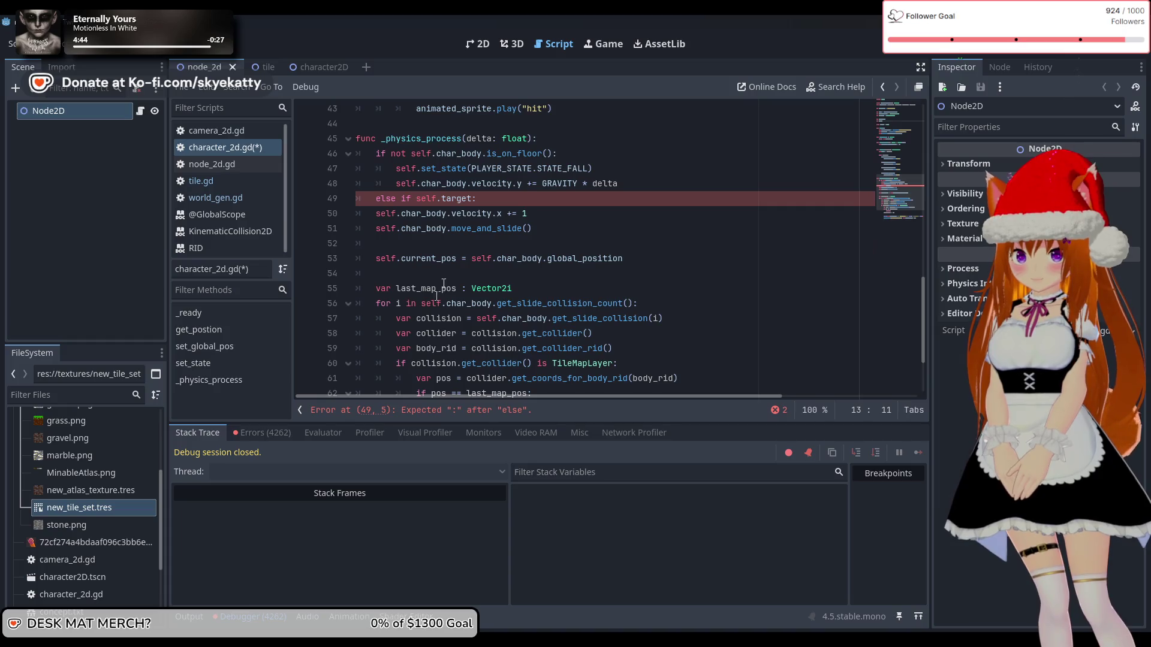
- Indent the velocity.x line under "else if self.target:" and add an empty line above it
{"action": "left_click", "coordinate": [475, 204]}
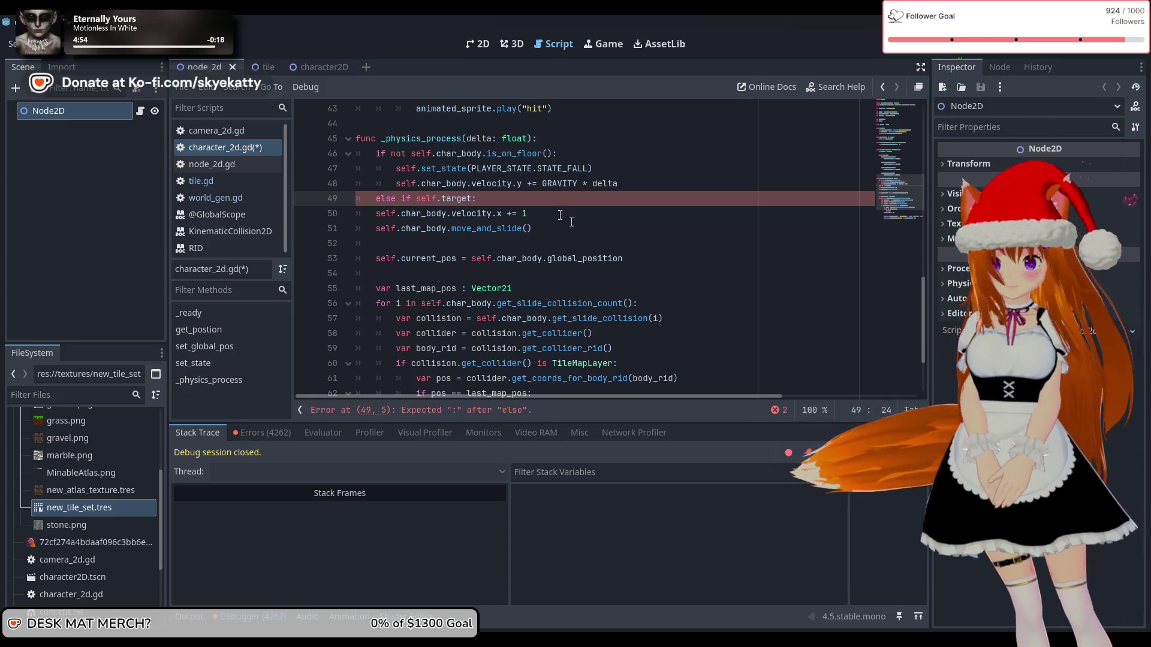
{"action": "key", "text": "Down"}
{"action": "key", "text": "Home"}
{"action": "key", "text": "Tab"}
{"action": "left_click", "coordinate": [578, 218]}
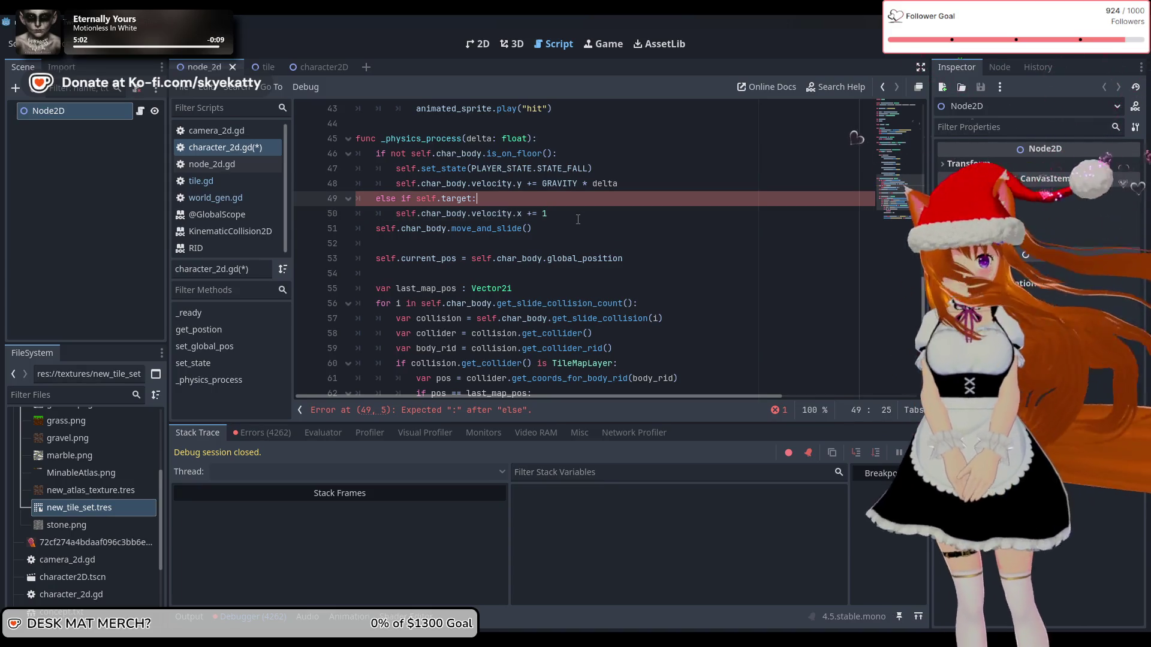
{"action": "key", "text": "Up"}
{"action": "key", "text": "Return"}
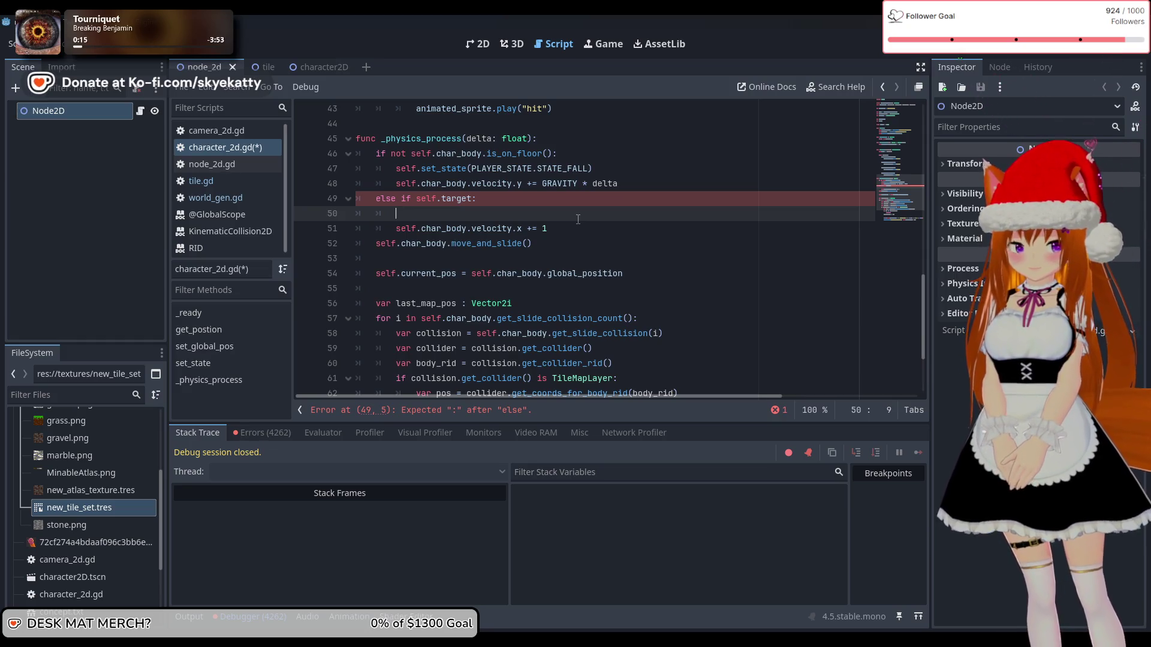
- On line 50 write `var direction = global_position - target` using autocomplete
{"action": "type", "text": "glo"}
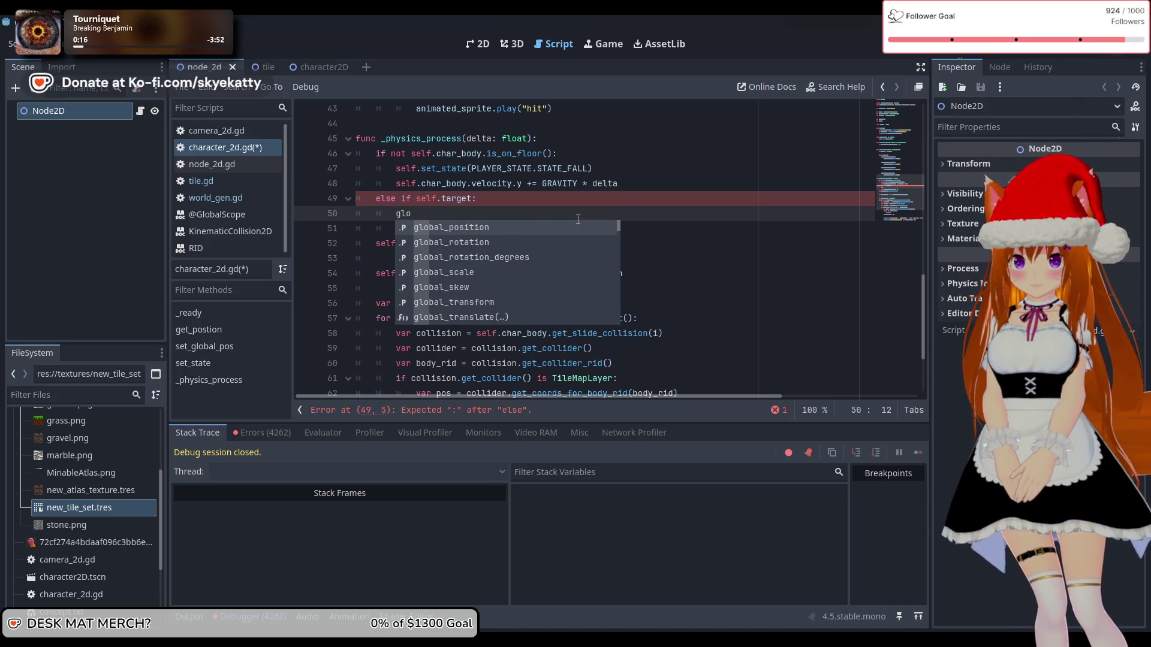
{"action": "key", "text": "Return"}
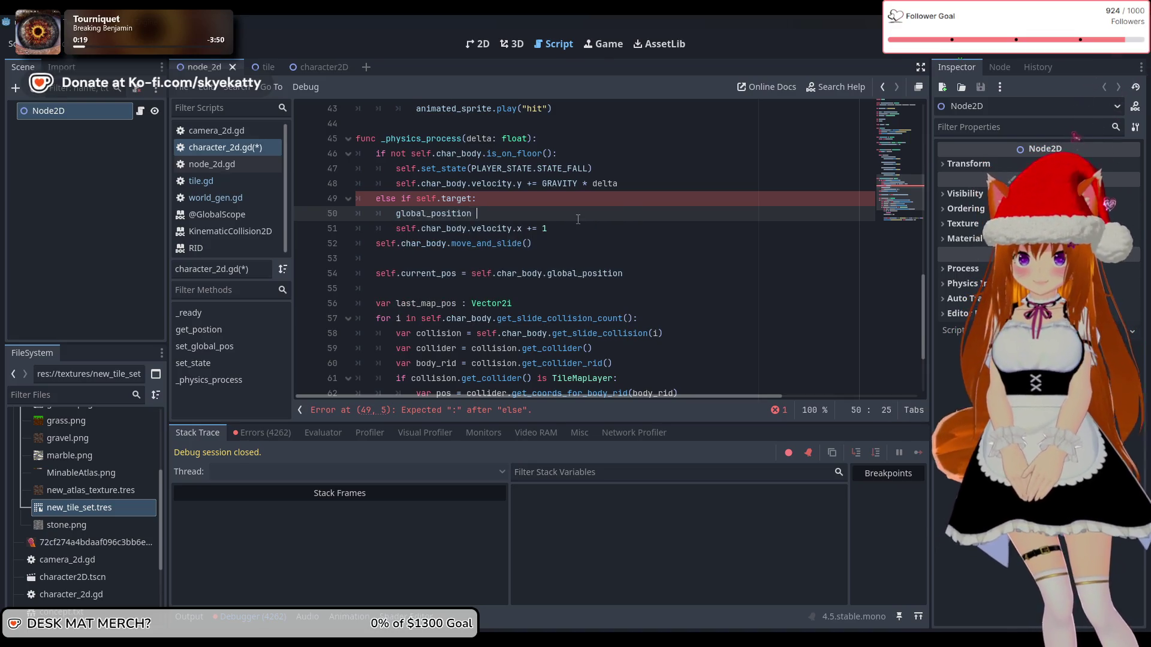
{"action": "type", "text": "- t"}
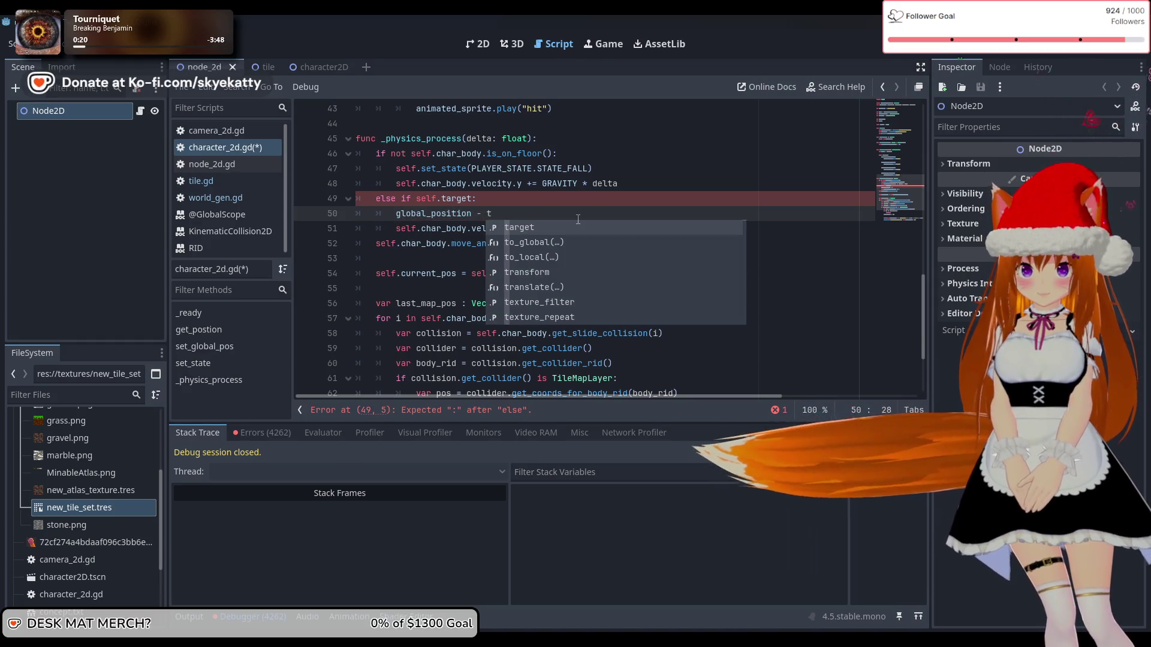
{"action": "key", "text": "Return"}
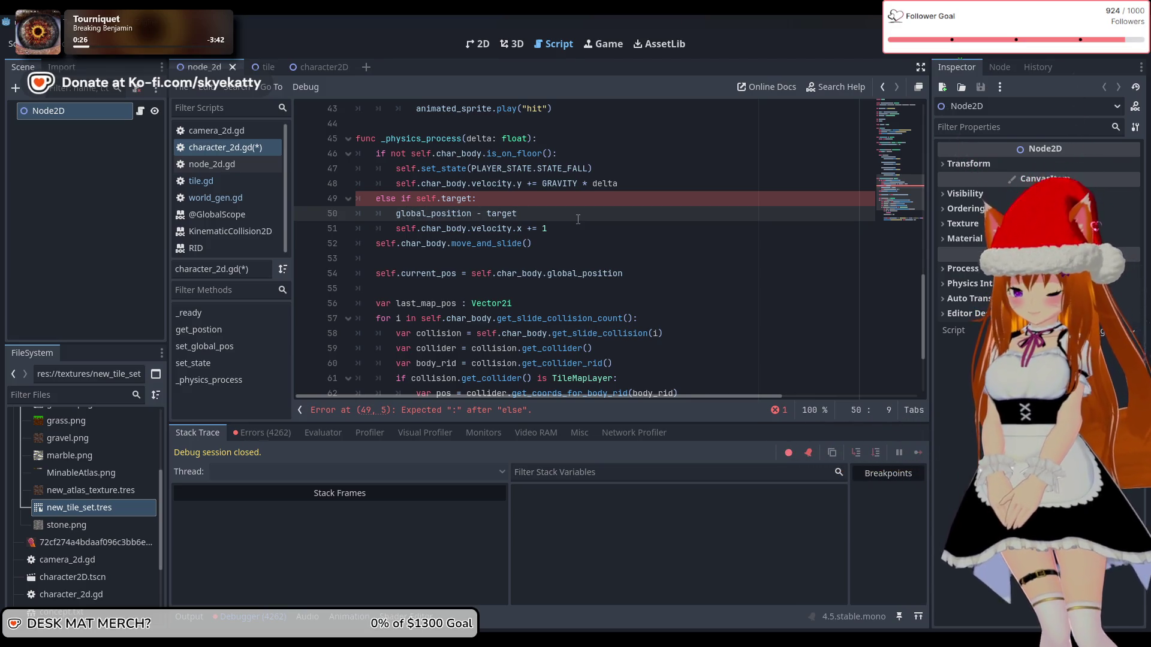
{"action": "type", "text": "t"}
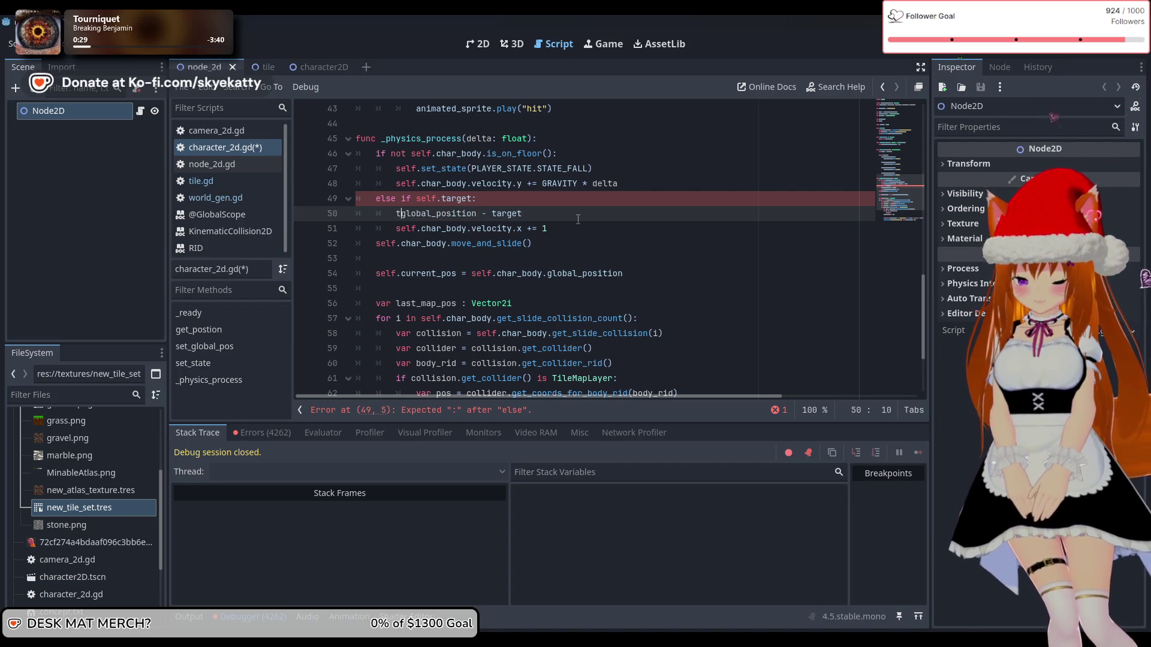
{"action": "key", "text": "BackSpace"}
{"action": "type", "text": "var d"}
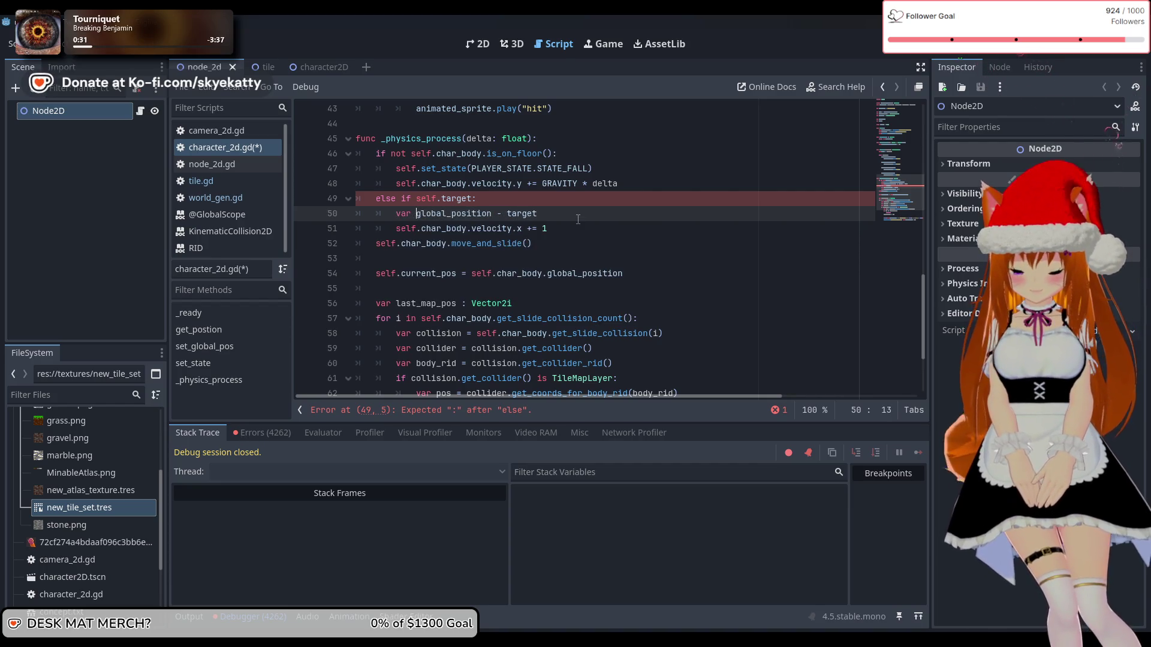
{"action": "type", "text": "irecti"}
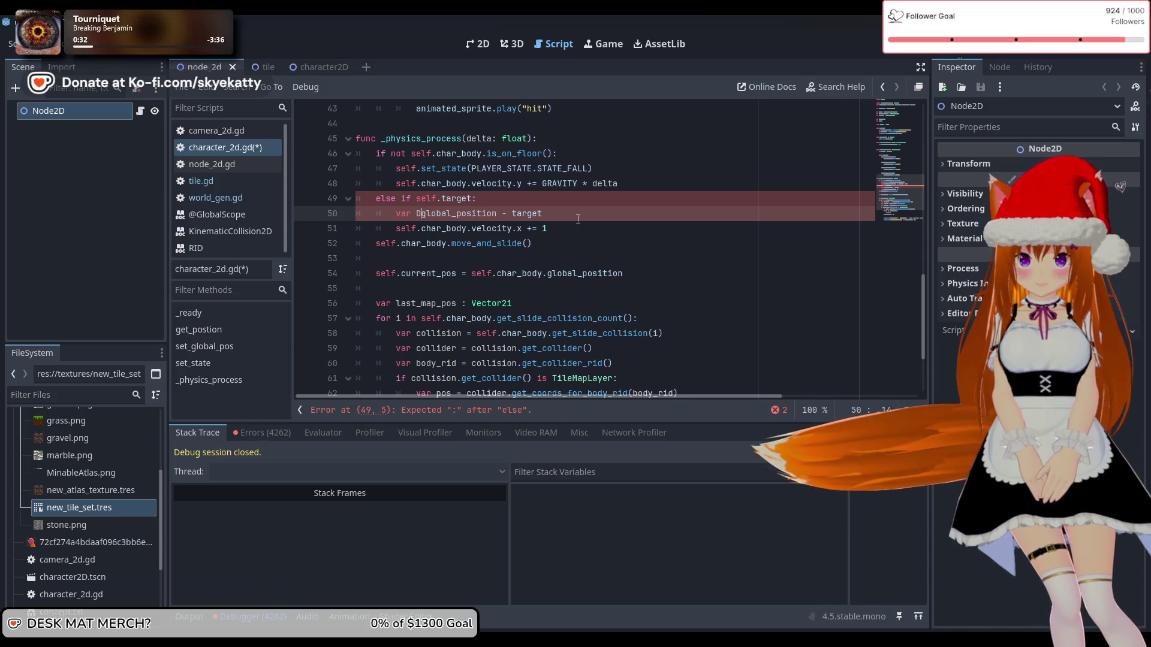
{"action": "type", "text": "on ="}
- Wrap the subtraction in parentheses and append .normalized() to the direction line
{"action": "key", "text": "Right"}
{"action": "key", "text": "Right"}
{"action": "key", "text": "Right"}
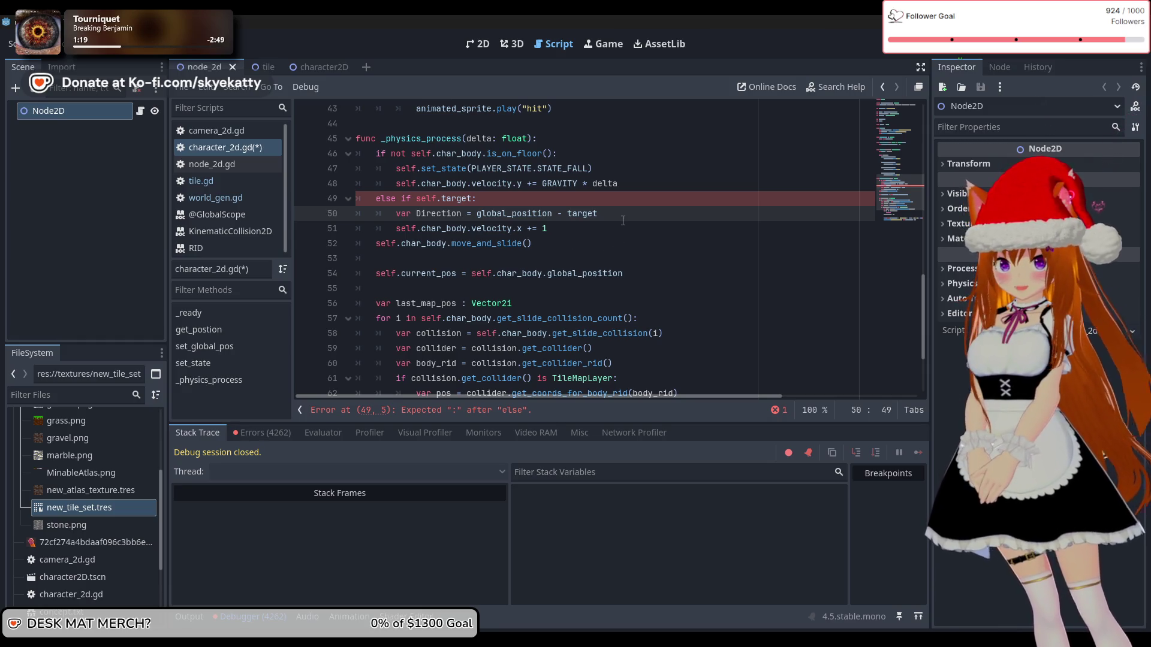
{"action": "type", "text": ")"}
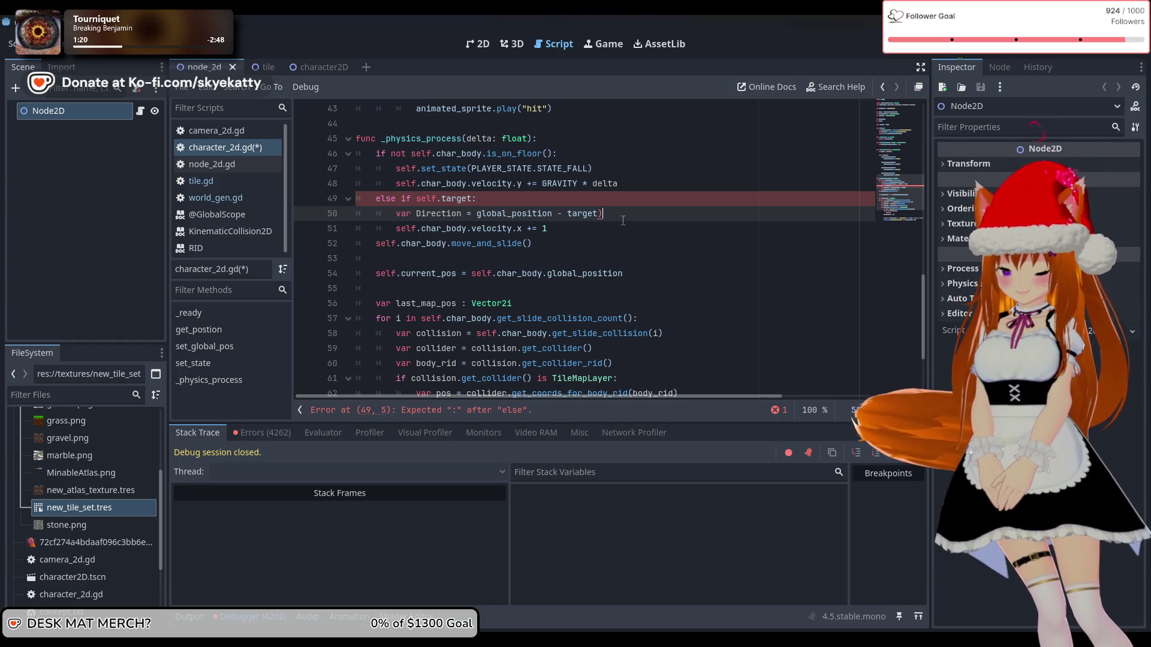
{"action": "key", "text": "ctrl+Left"}
{"action": "key", "text": "ctrl+Left"}
{"action": "key", "text": "ctrl+Left"}
{"action": "key", "text": "Left"}
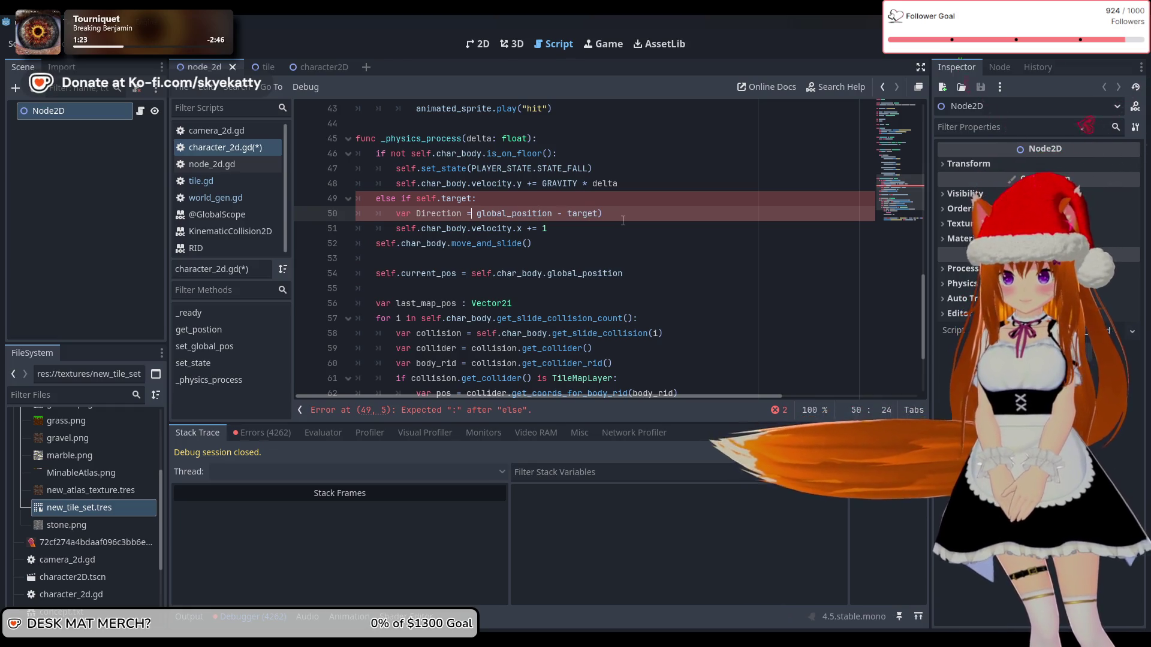
{"action": "key", "text": "Right"}
{"action": "type", "text": "("}
{"action": "key", "text": "Right"}
{"action": "key", "text": "End"}
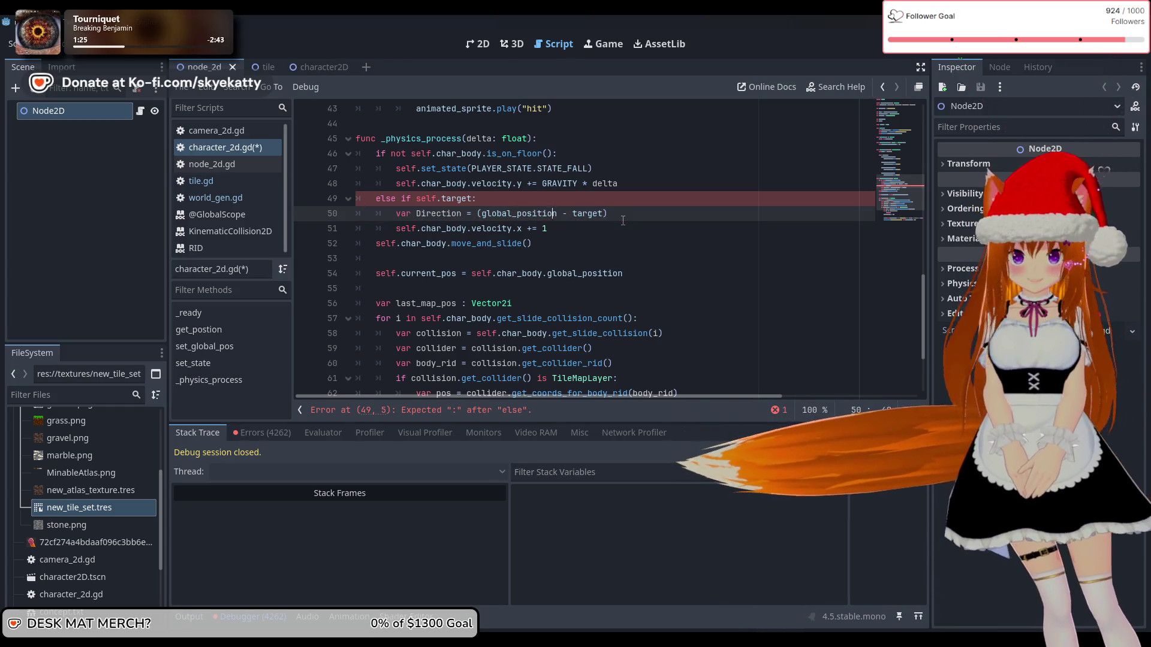
{"action": "type", "text": "."}
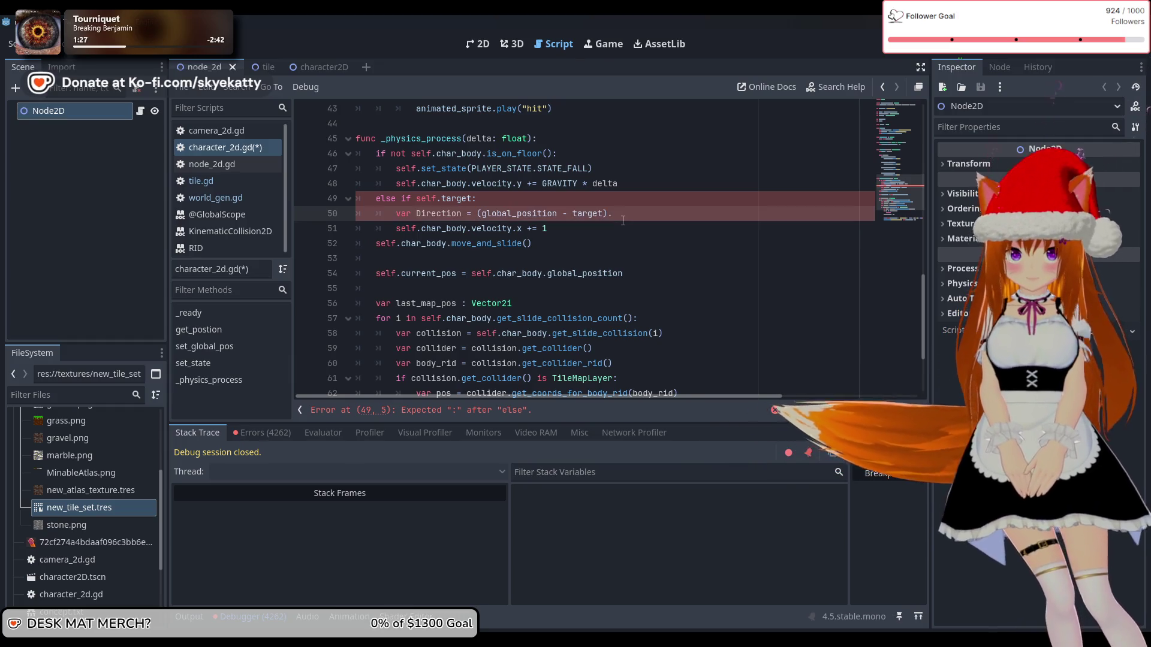
{"action": "type", "text": "normalized"}
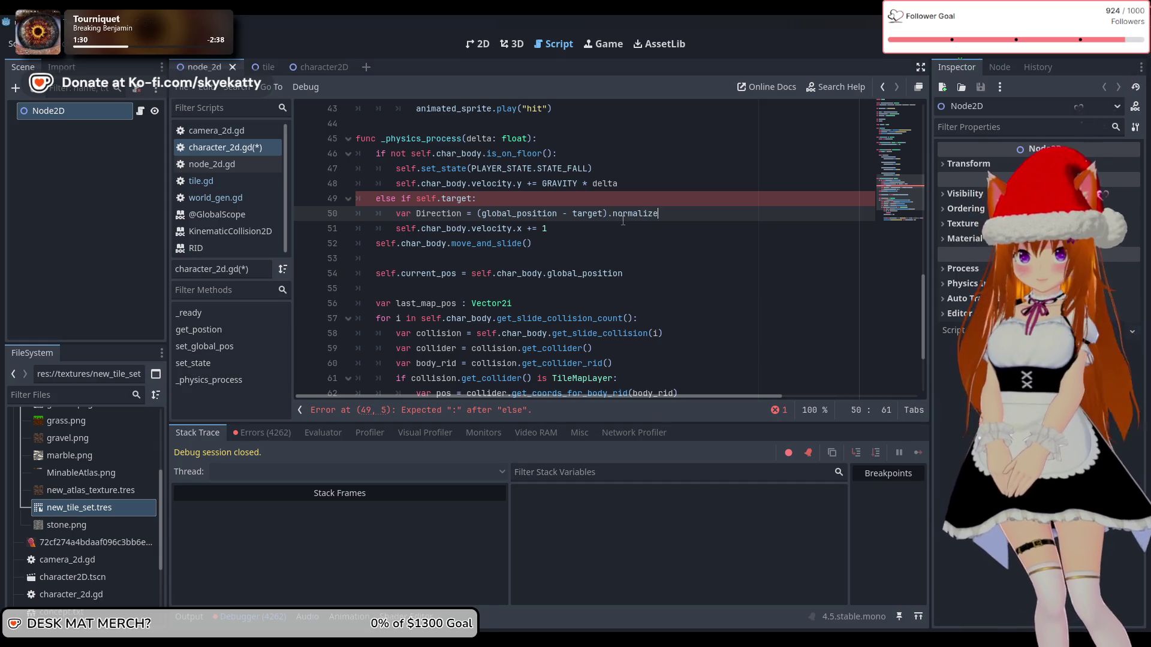
{"action": "type", "text": "()"}
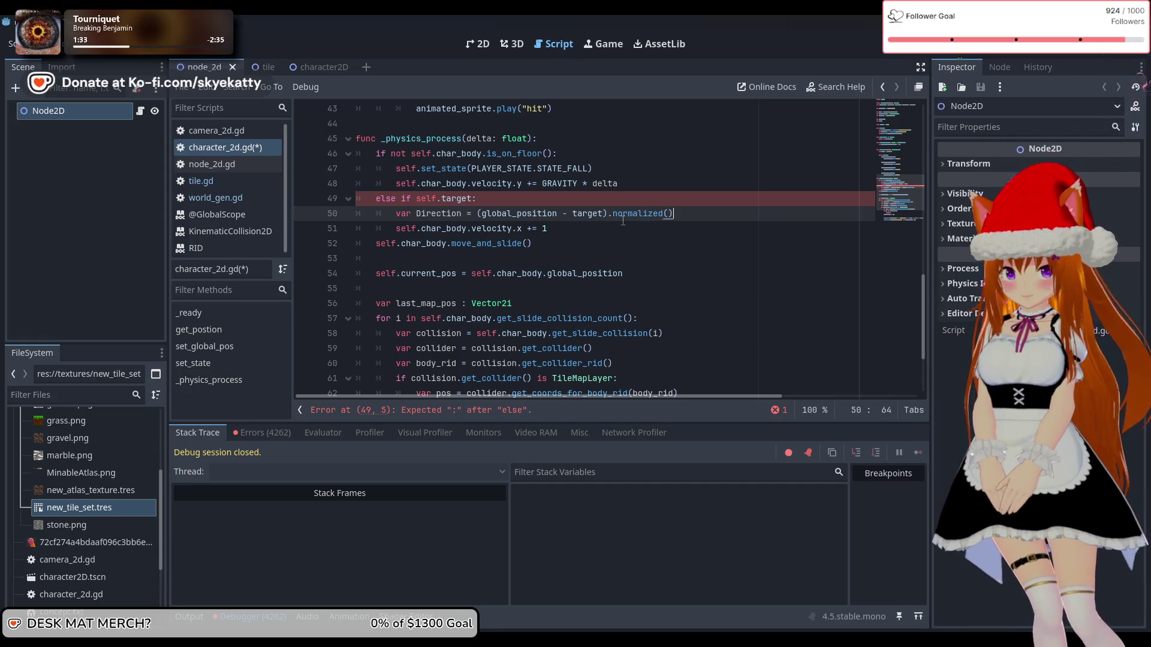
{"action": "key", "text": "Down"}
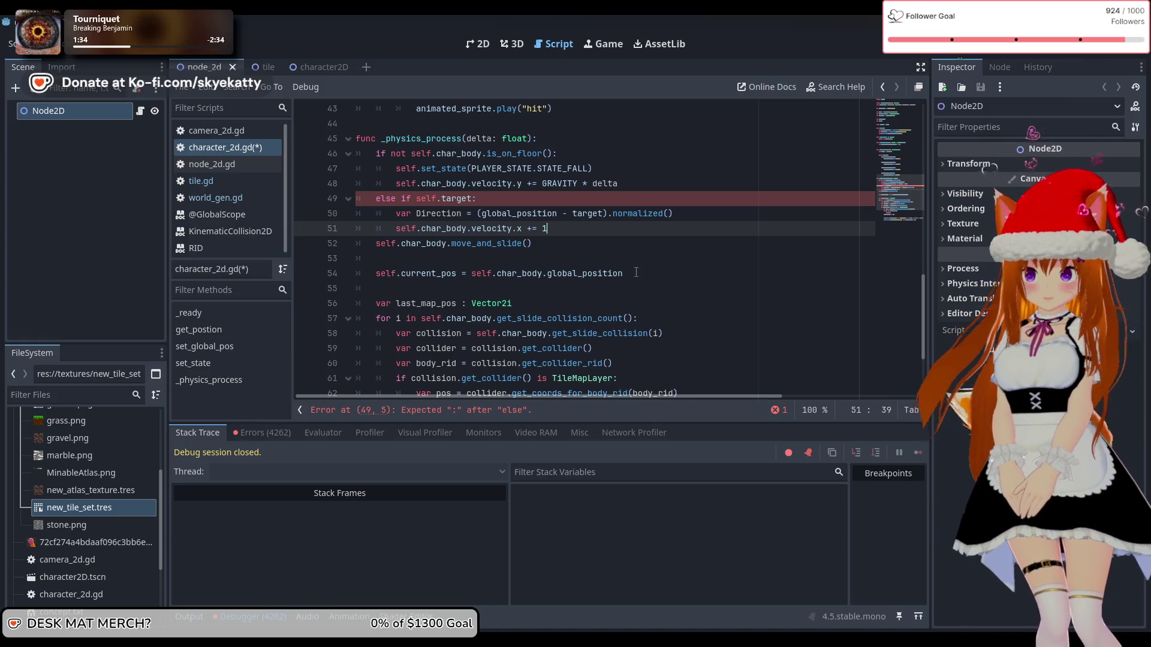
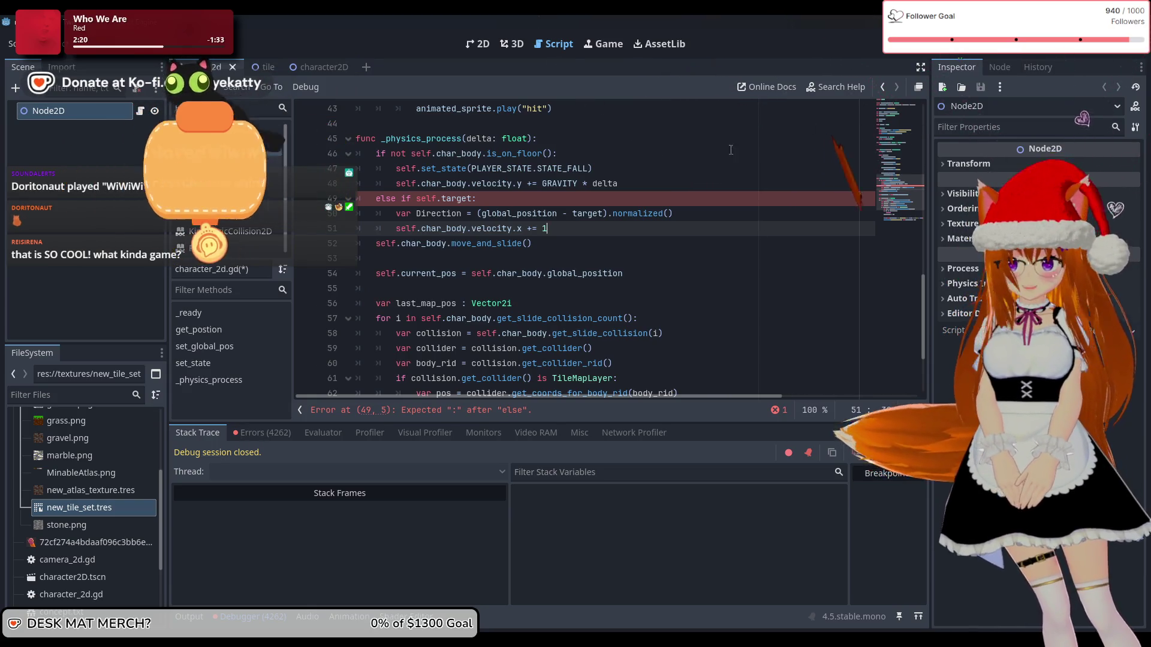
- Save and run the project to reveal the parse error on line 49 of character_2d.gd
{"action": "scroll", "coordinate": [779, 172], "scroll_direction": "down", "scroll_amount": 1}
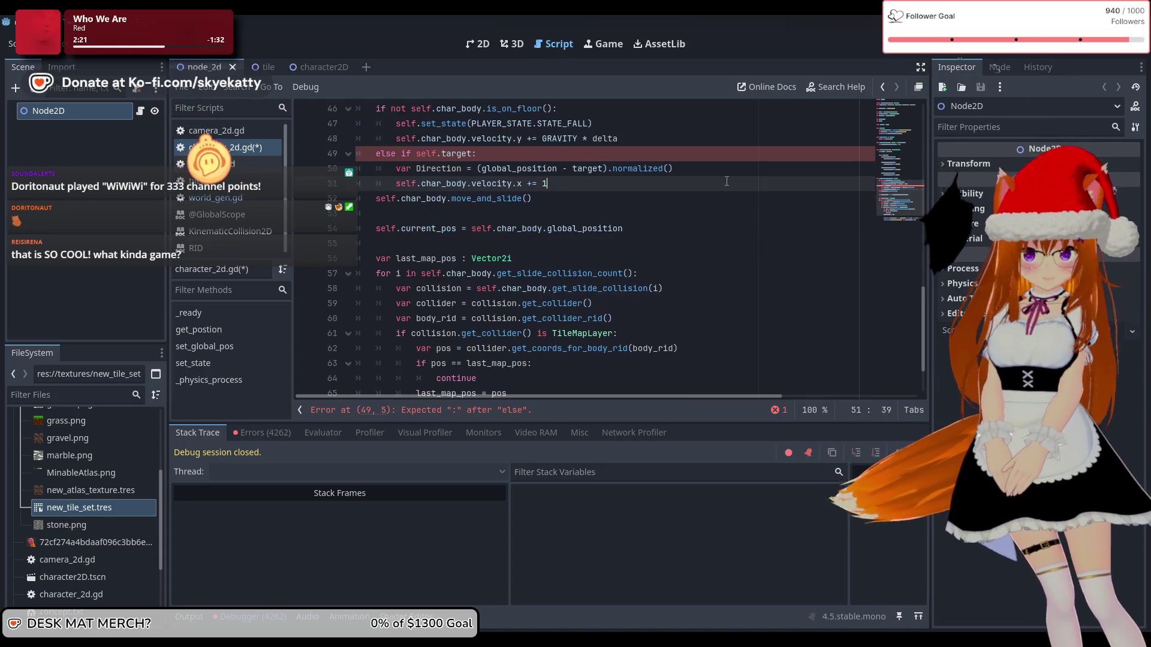
{"action": "scroll", "coordinate": [727, 180], "scroll_direction": "up", "scroll_amount": 2}
{"action": "scroll", "coordinate": [719, 185], "scroll_direction": "down", "scroll_amount": 1}
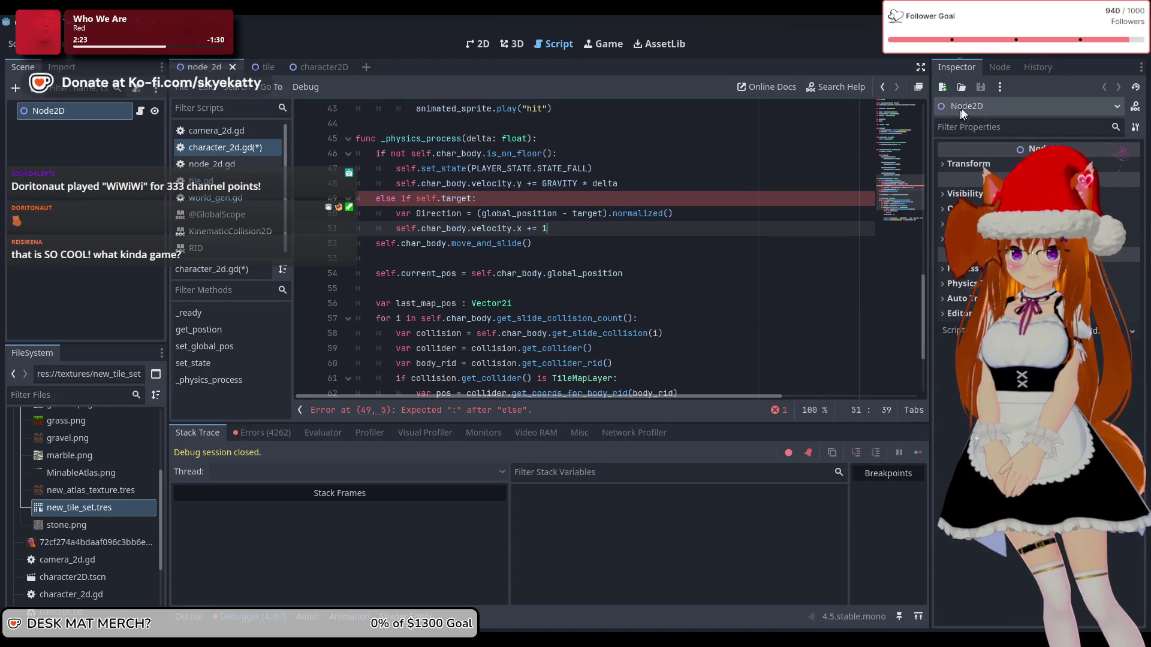
{"action": "left_click", "coordinate": [954, 51]}
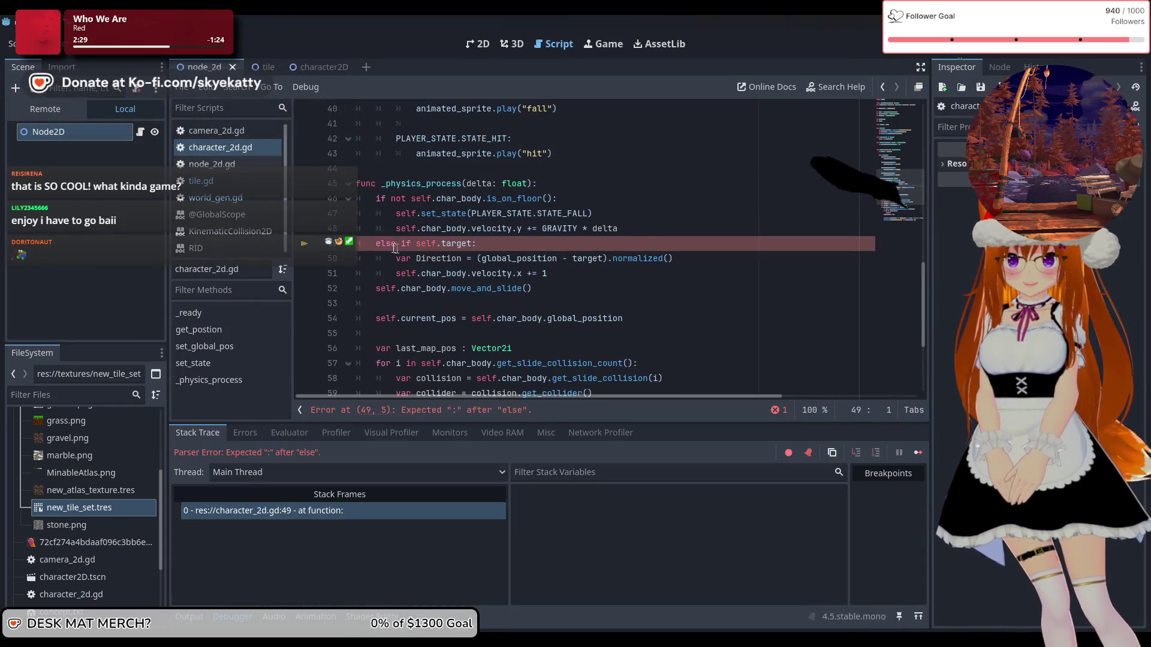
- Change 'else if' to 'elif' on line 49 and run the project again with F5
{"action": "scroll", "coordinate": [395, 248], "scroll_direction": "down", "scroll_amount": 2}
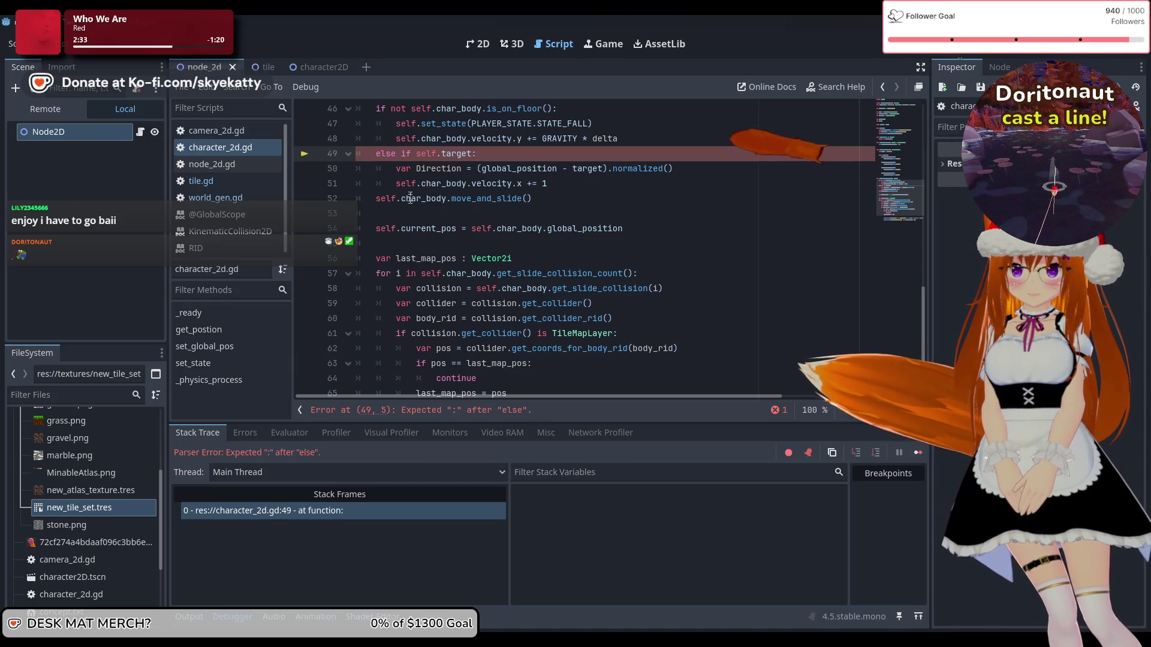
{"action": "left_click", "coordinate": [397, 154]}
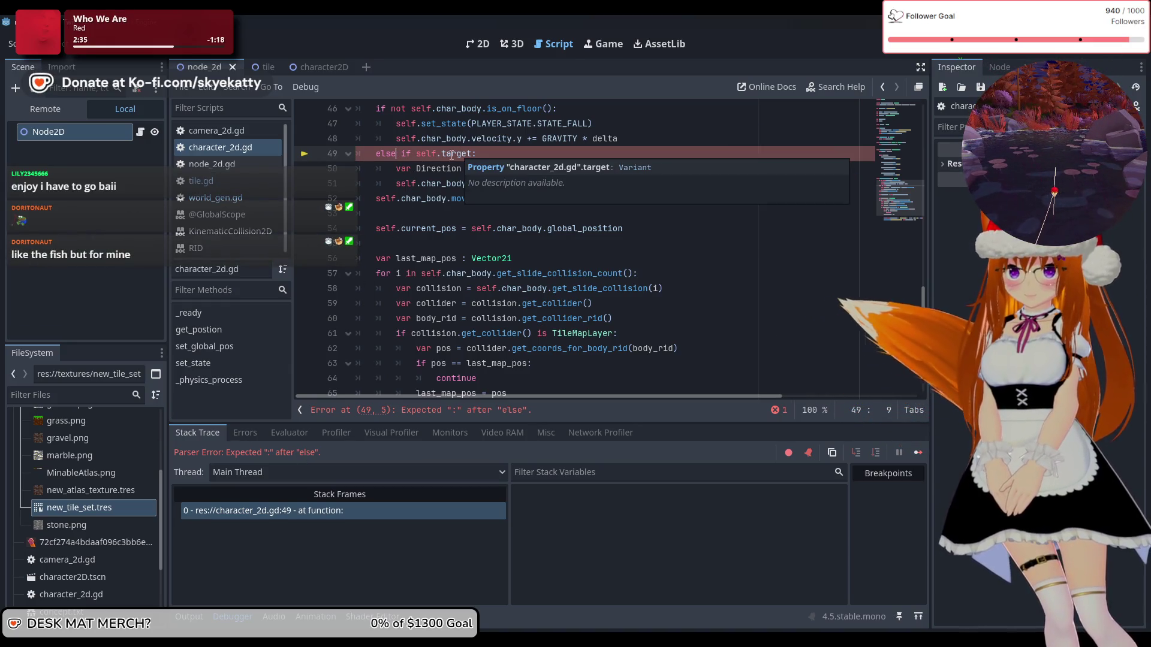
{"action": "key", "text": "BackSpace"}
{"action": "key", "text": "Delete"}
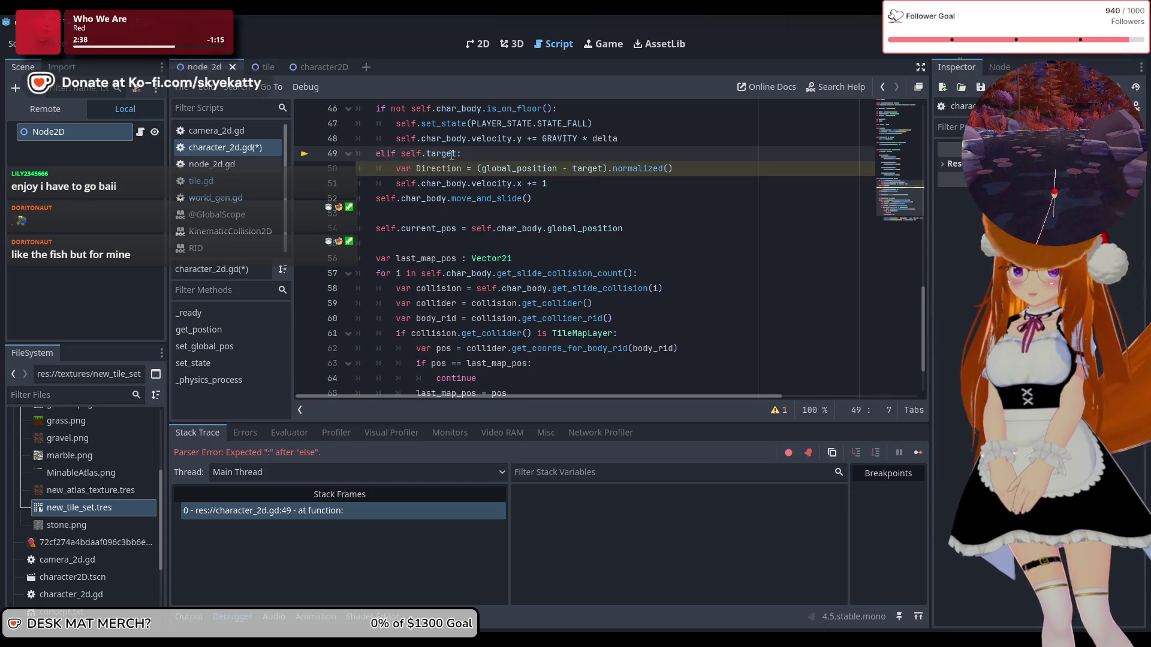
{"action": "key", "text": "F5"}
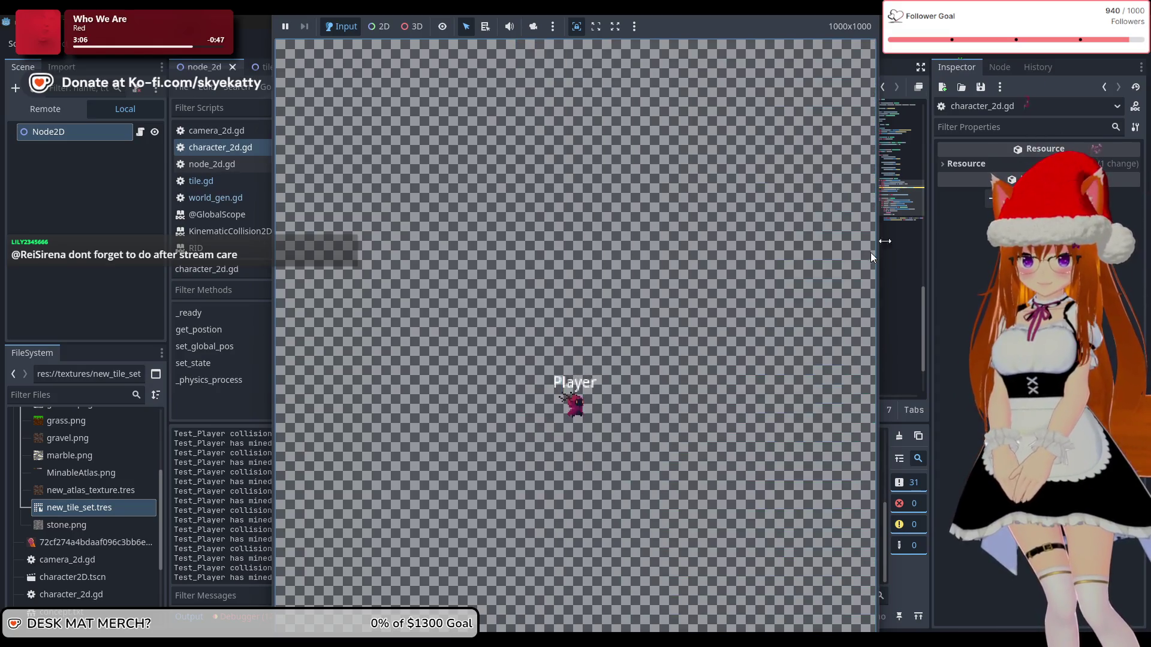
- Let Test_Player mine granite, clay and gravel tiles, then stop the game with F8
{"action": "key", "text": "F8"}
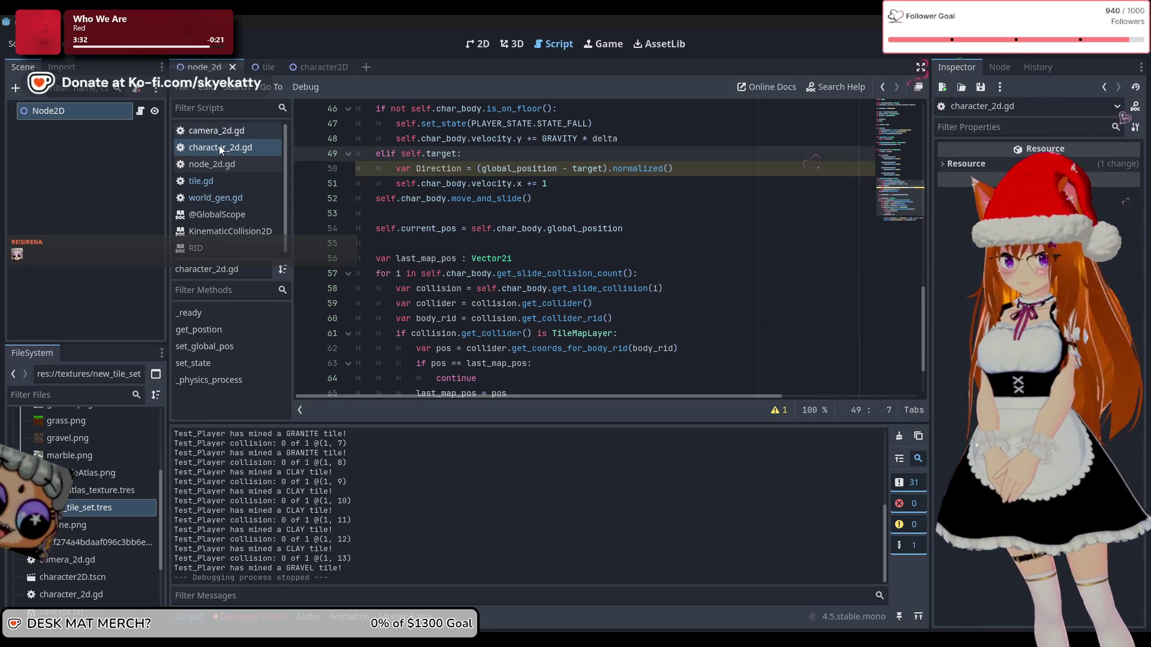
{"action": "left_click", "coordinate": [229, 197]}
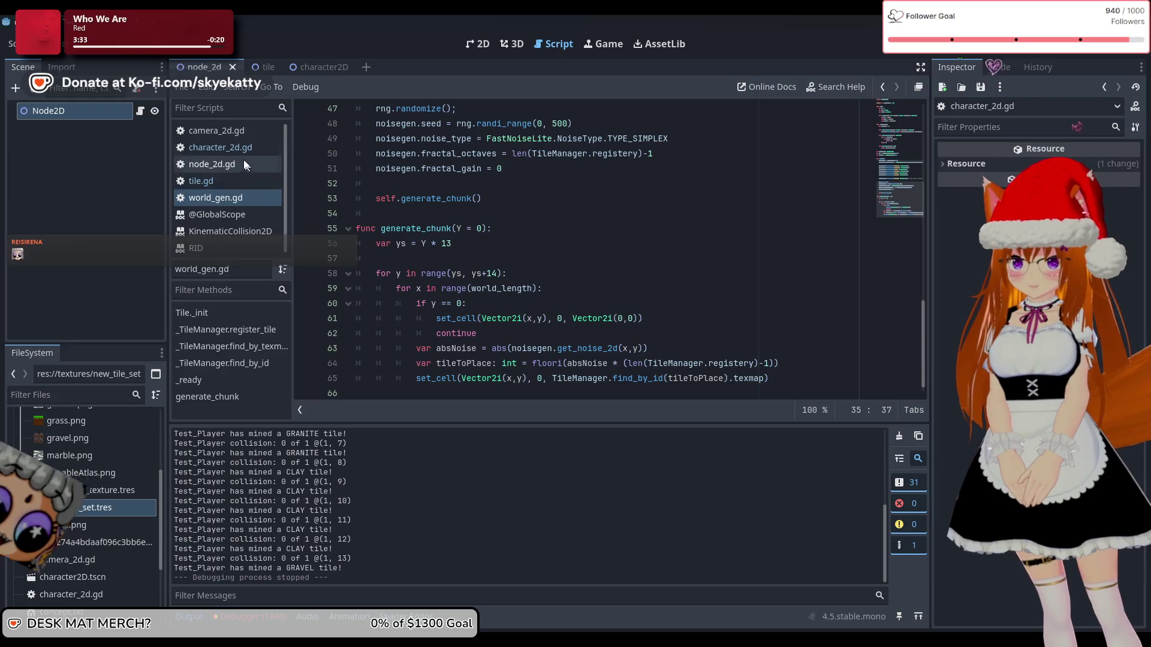
{"action": "left_click", "coordinate": [234, 148]}
{"action": "left_click", "coordinate": [221, 131]}
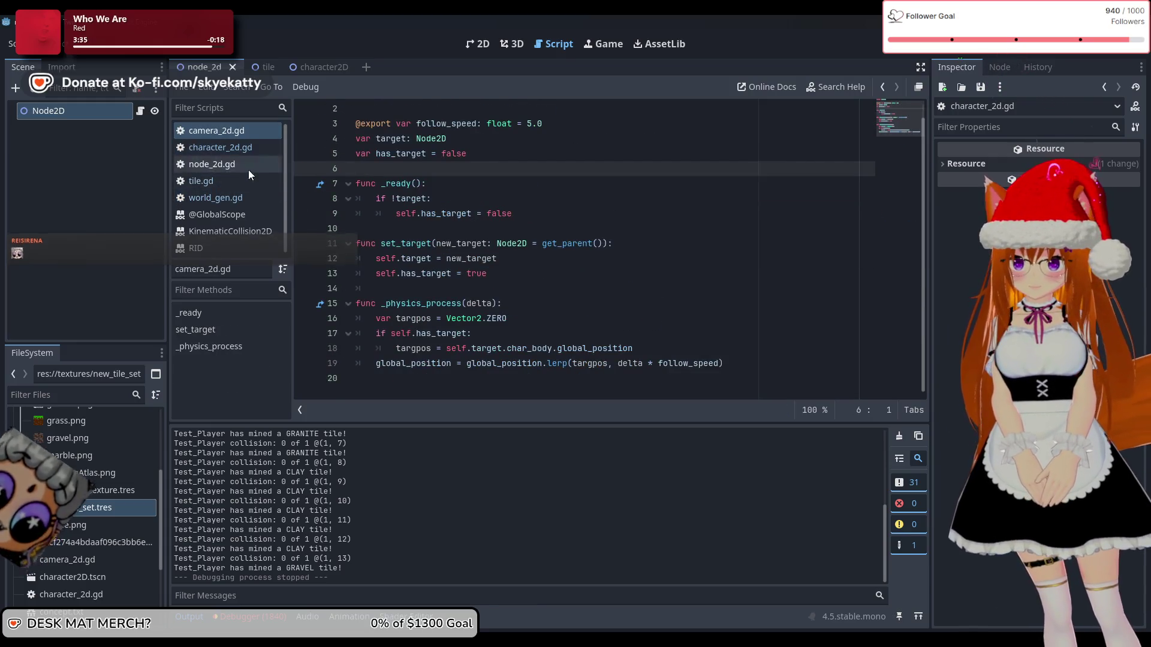
{"action": "left_click", "coordinate": [231, 231]}
{"action": "left_click", "coordinate": [217, 214]}
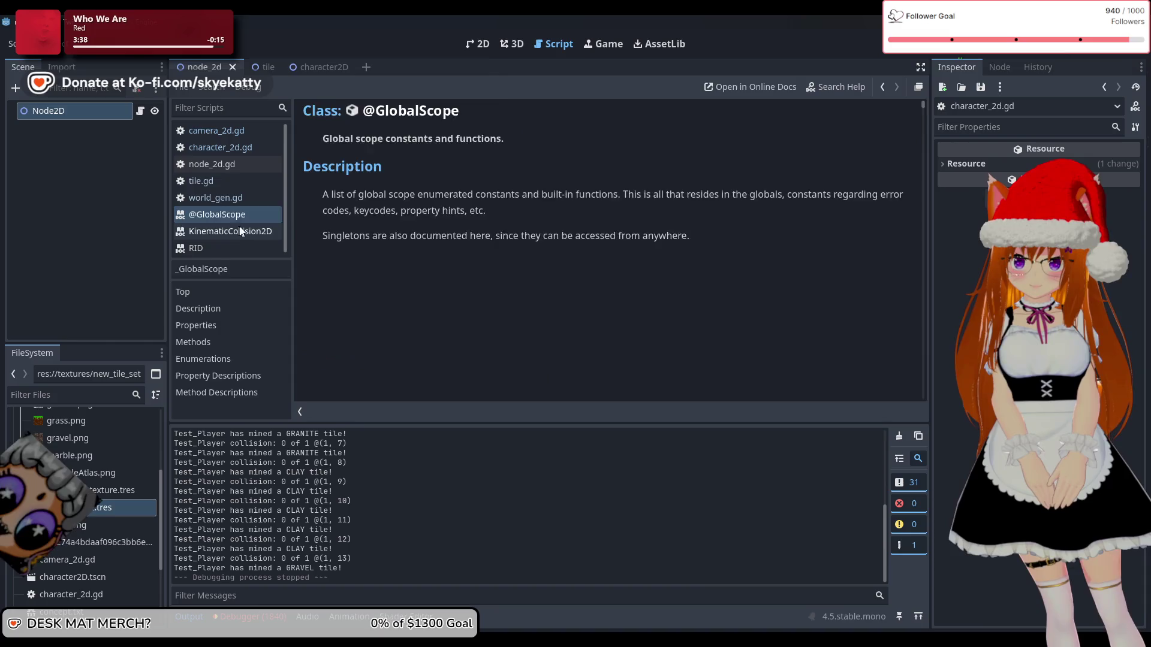
{"action": "left_click", "coordinate": [239, 200]}
{"action": "scroll", "coordinate": [474, 258], "scroll_direction": "up", "scroll_amount": 4}
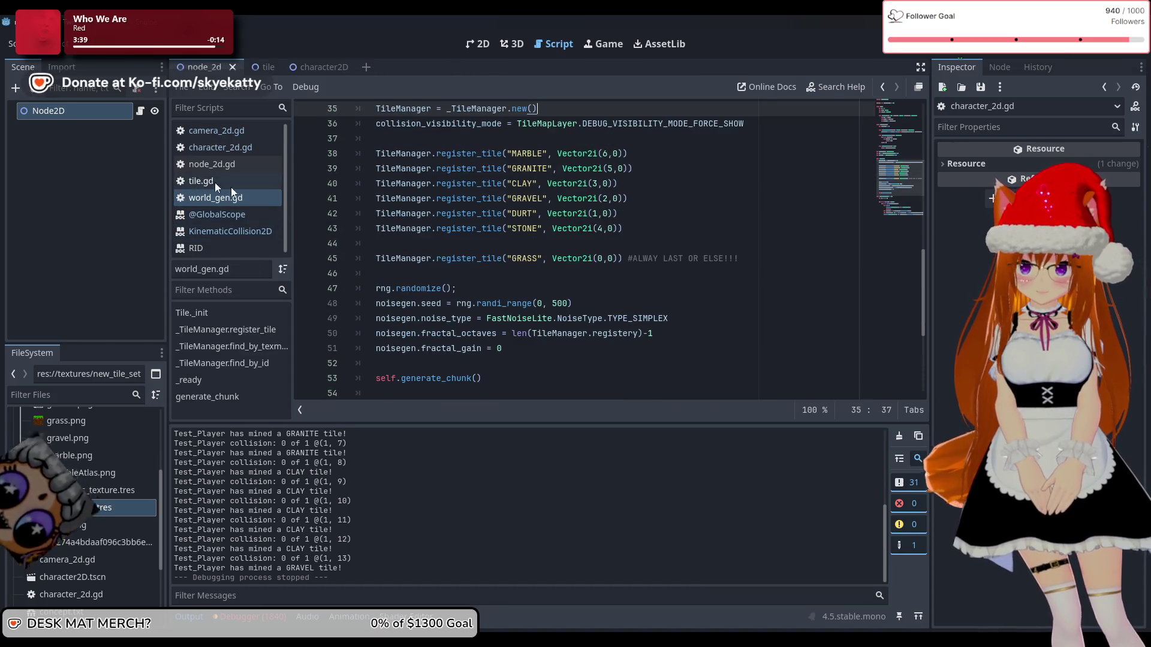
{"action": "left_click", "coordinate": [215, 181]}
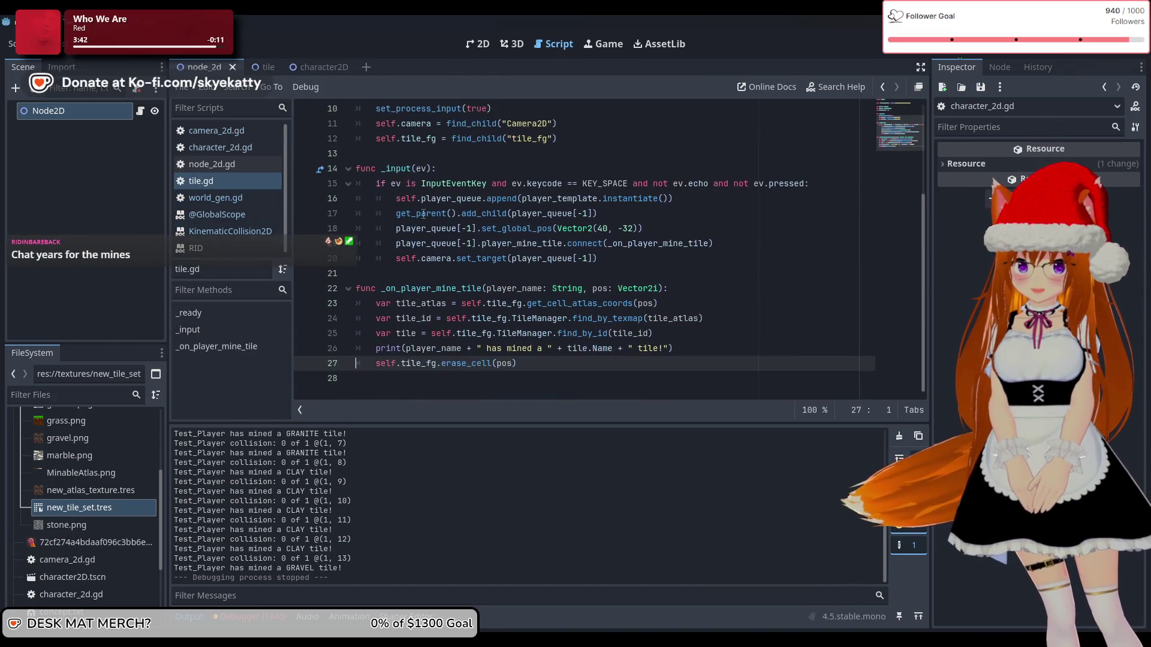
{"action": "left_click", "coordinate": [268, 204]}
{"action": "scroll", "coordinate": [479, 248], "scroll_direction": "up", "scroll_amount": 5}
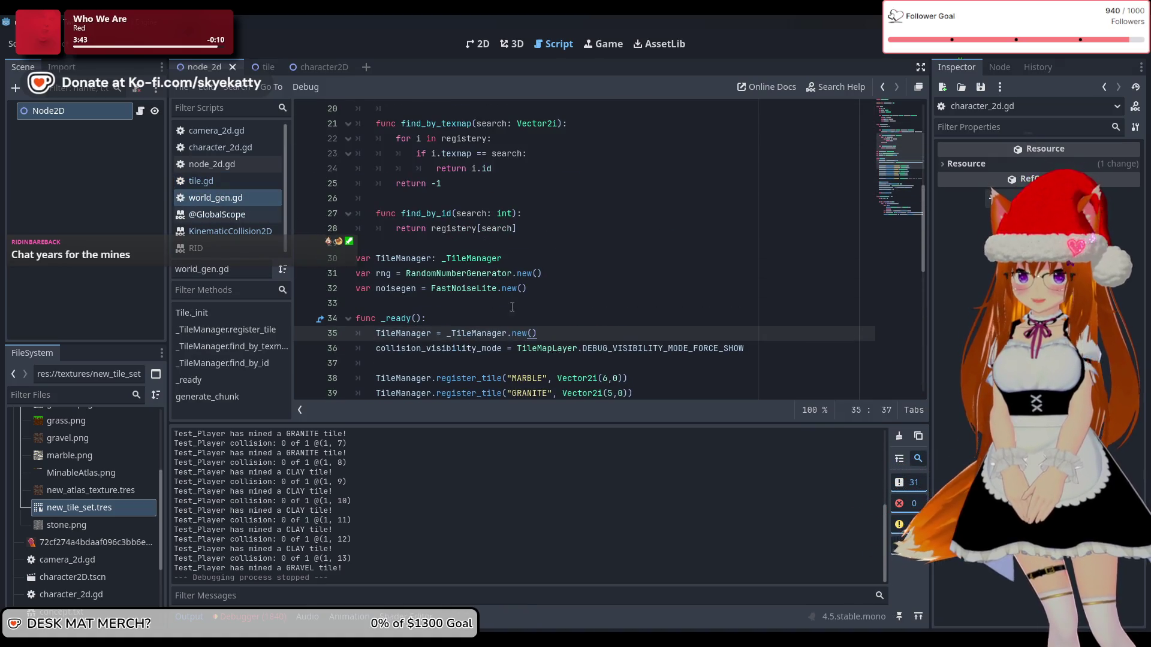
- Comment out the collision_visibility_mode line 36 in world_gen.gd's _ready and run the project
{"action": "left_click", "coordinate": [750, 353]}
{"action": "left_click_drag", "start_coordinate": [422, 368], "coordinate": [289, 354]}
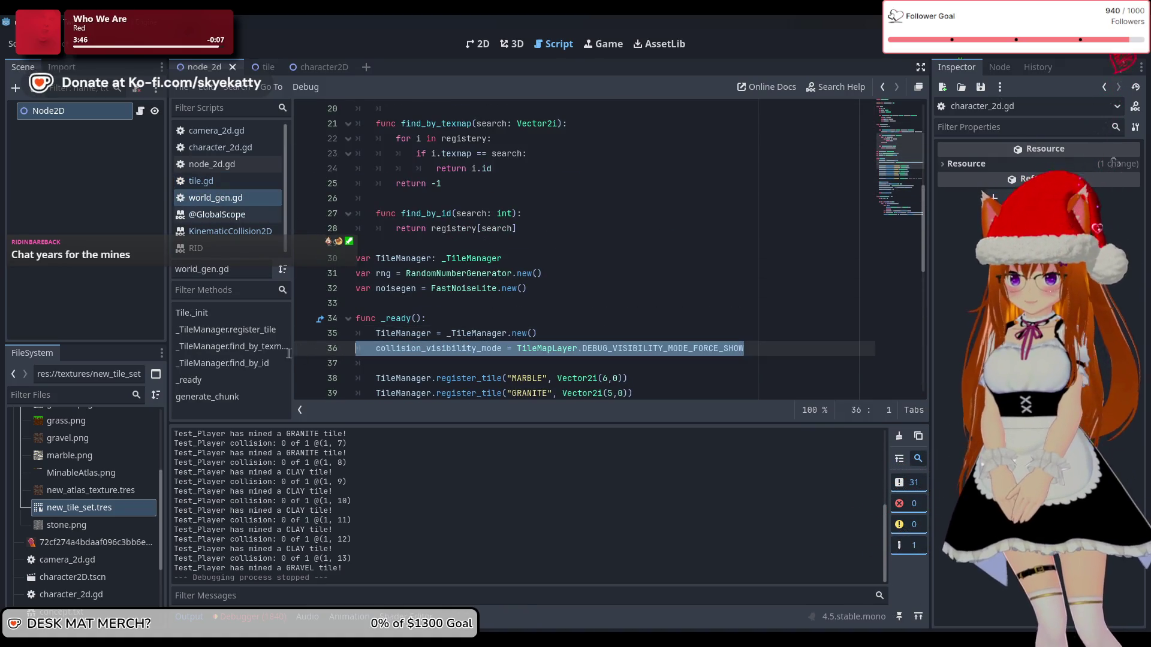
{"action": "left_click", "coordinate": [377, 348]}
{"action": "type", "text": "#"}
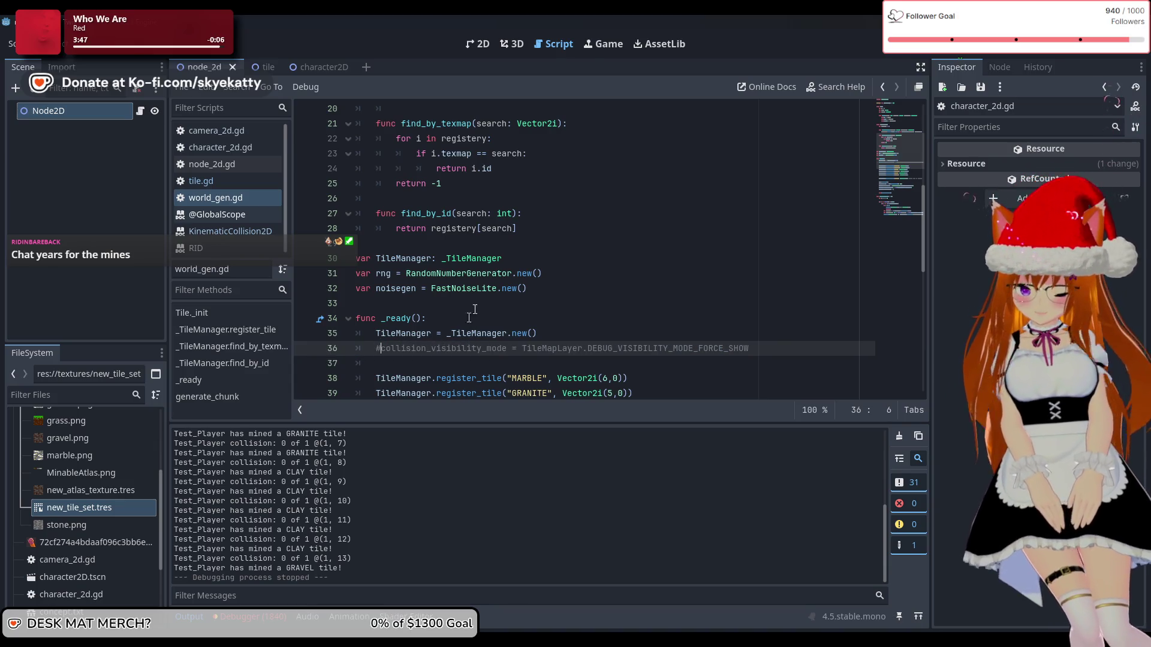
{"action": "key", "text": "Up"}
{"action": "key", "text": "Up"}
{"action": "key", "text": "Up"}
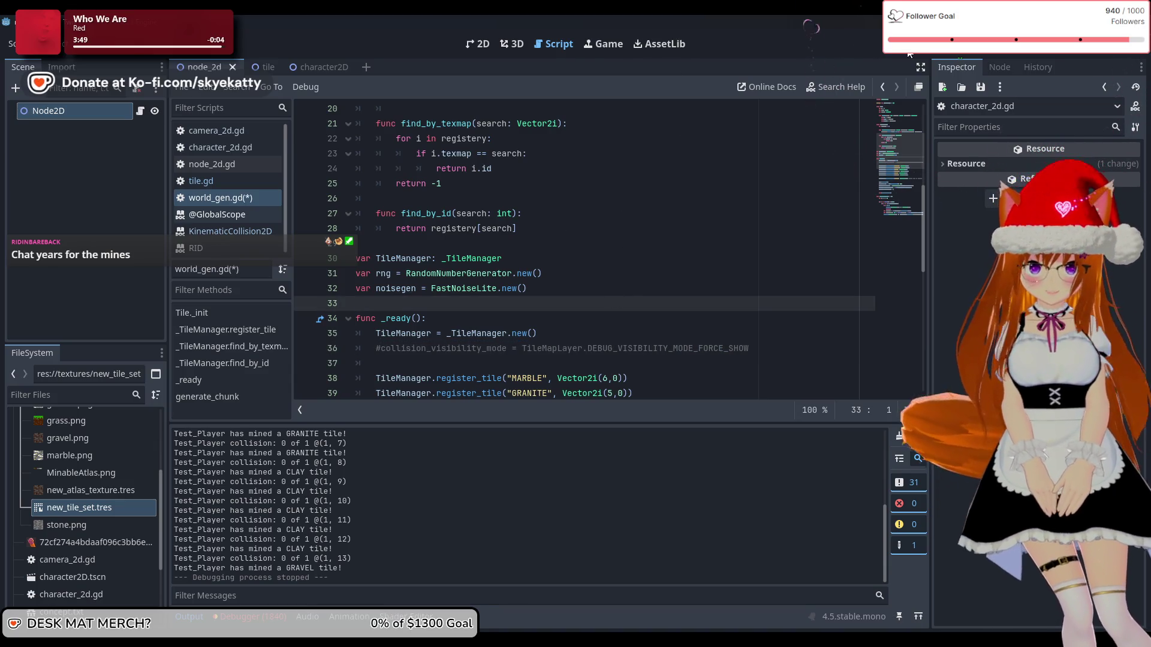
{"action": "key", "text": "F5"}
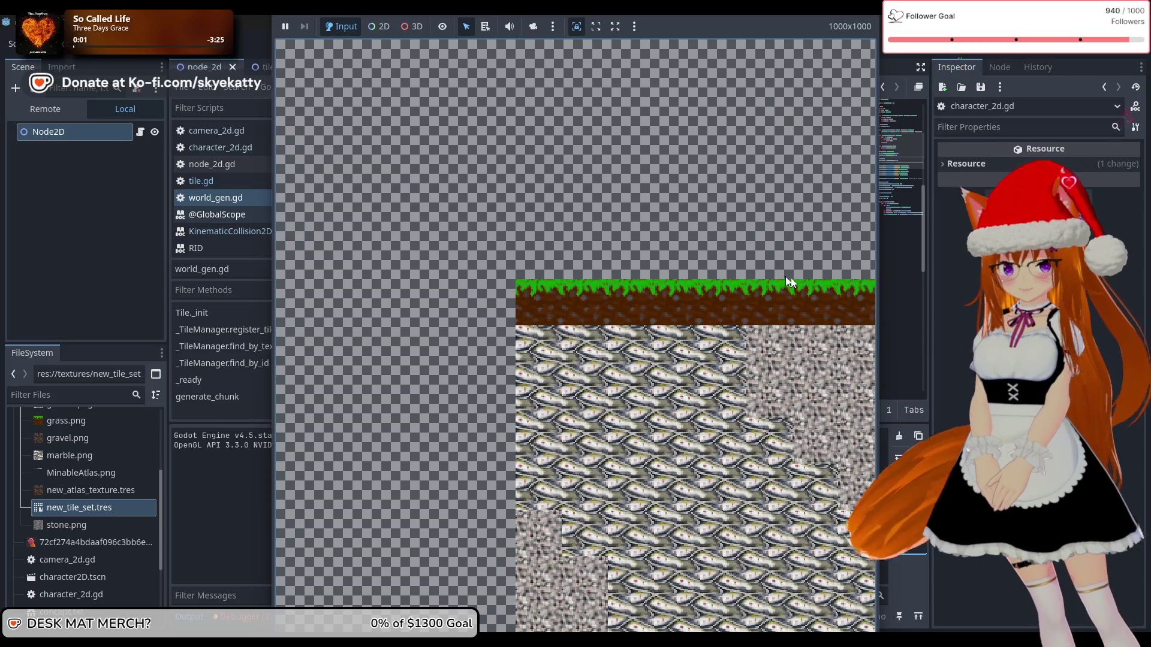
- Widen the embedded game view, then stop the run after granite and clay are mined
{"action": "left_click_drag", "start_coordinate": [879, 347], "coordinate": [920, 354]}
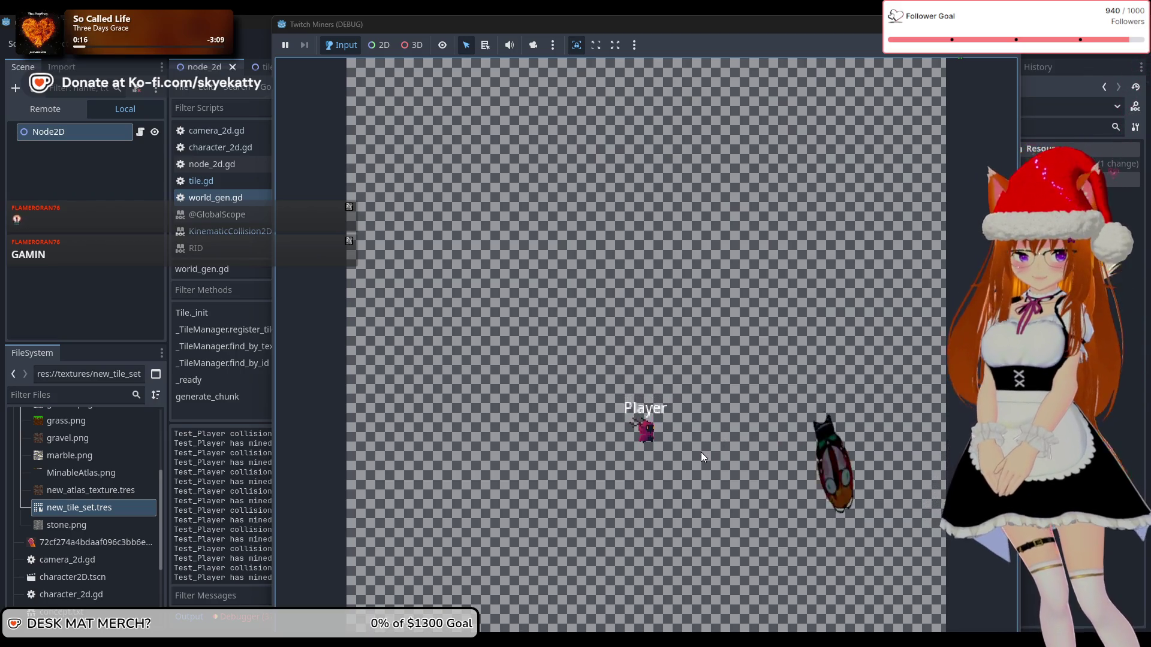
{"action": "key", "text": "F8"}
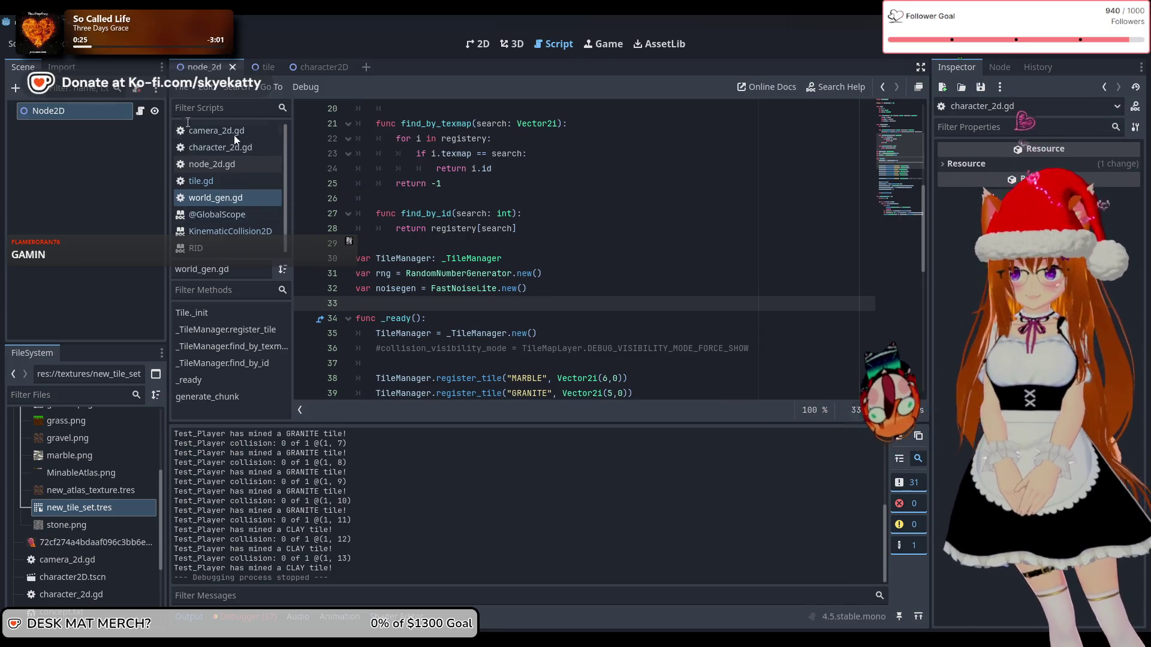
- Switch to the tile scene, open character_2d.gd and remove '= 1' from line 51's velocity.x
{"action": "left_click", "coordinate": [257, 67]}
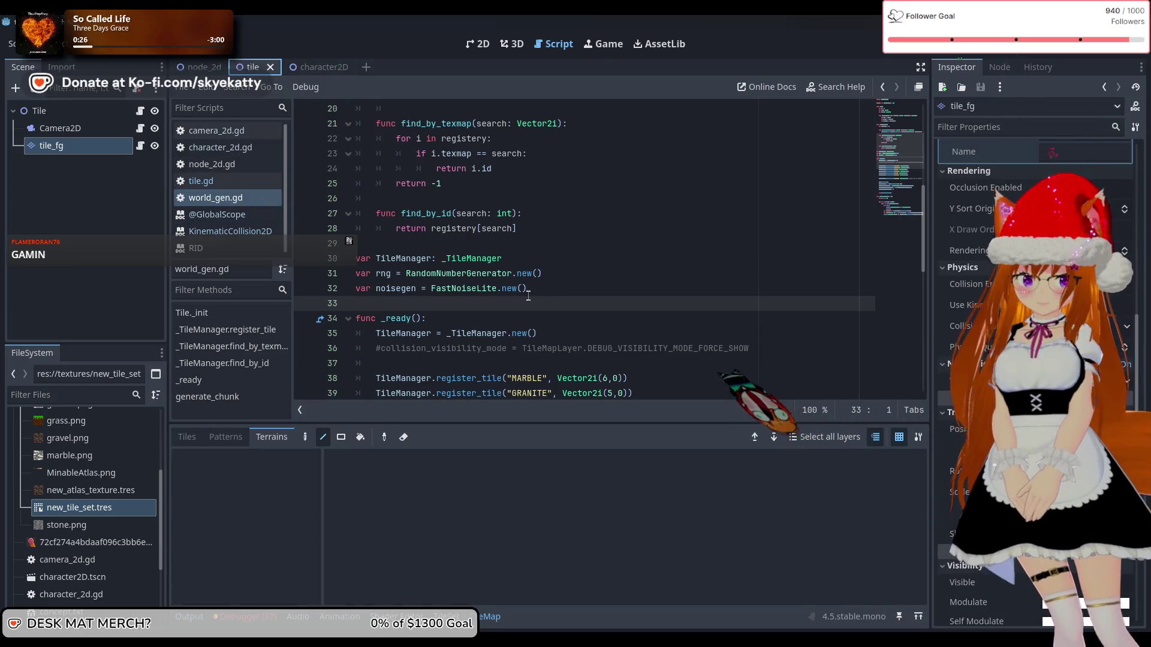
{"action": "left_click", "coordinate": [246, 148]}
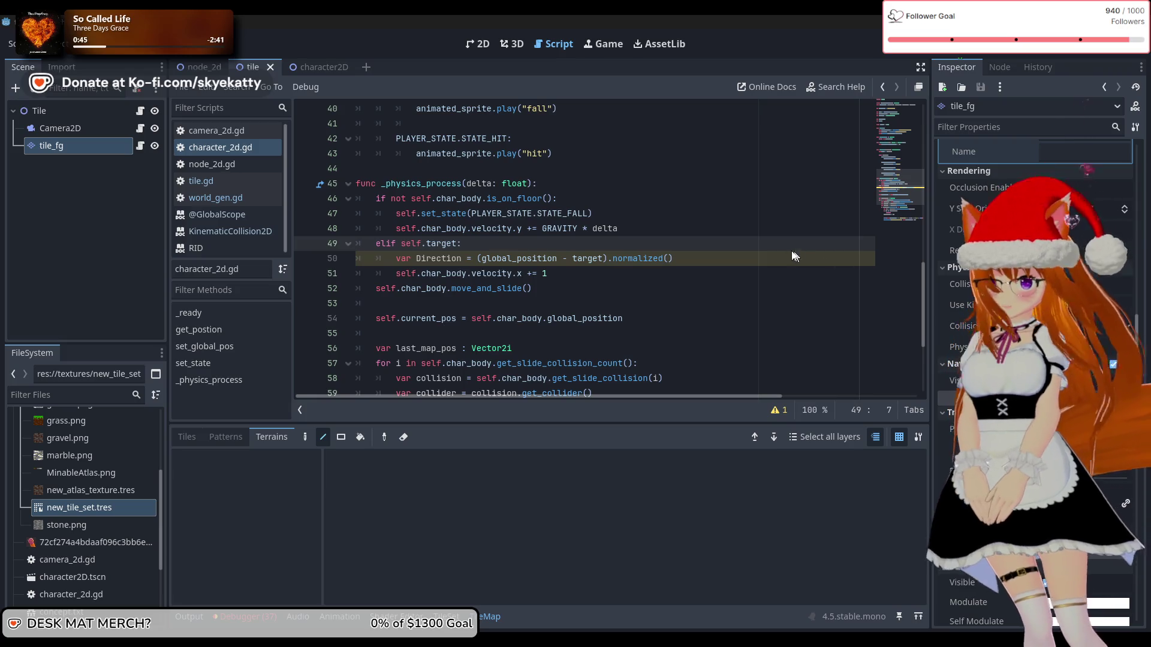
{"action": "left_click", "coordinate": [636, 293]}
{"action": "left_click", "coordinate": [572, 279]}
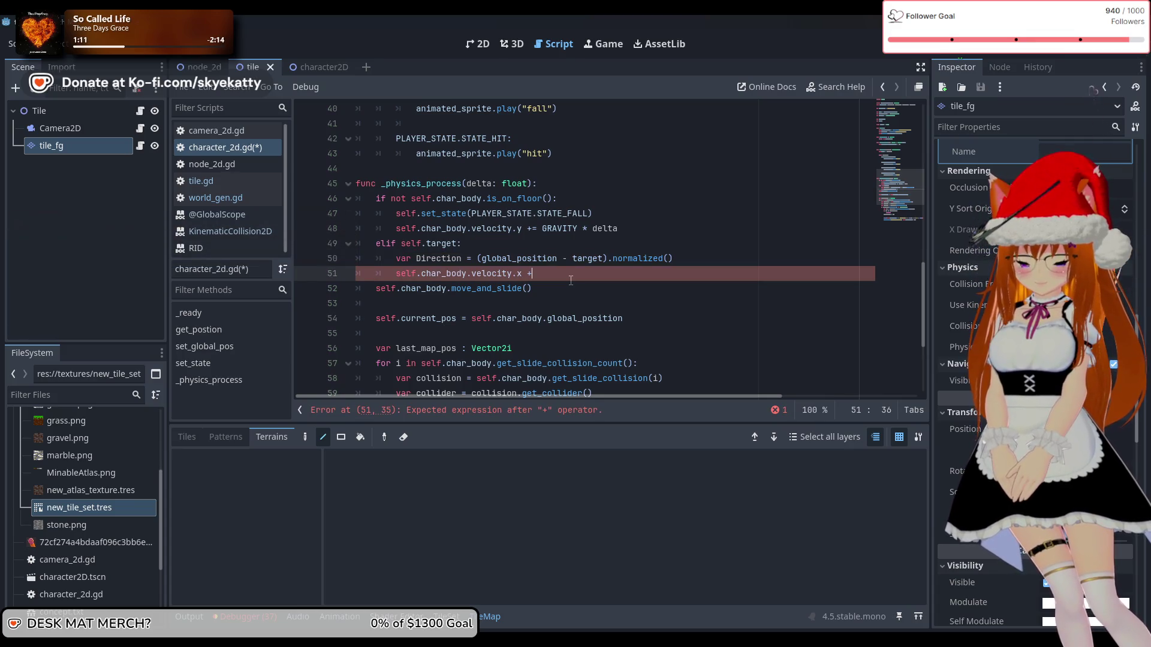
{"action": "type", "text": "="}
{"action": "key", "text": "ctrl+space"}
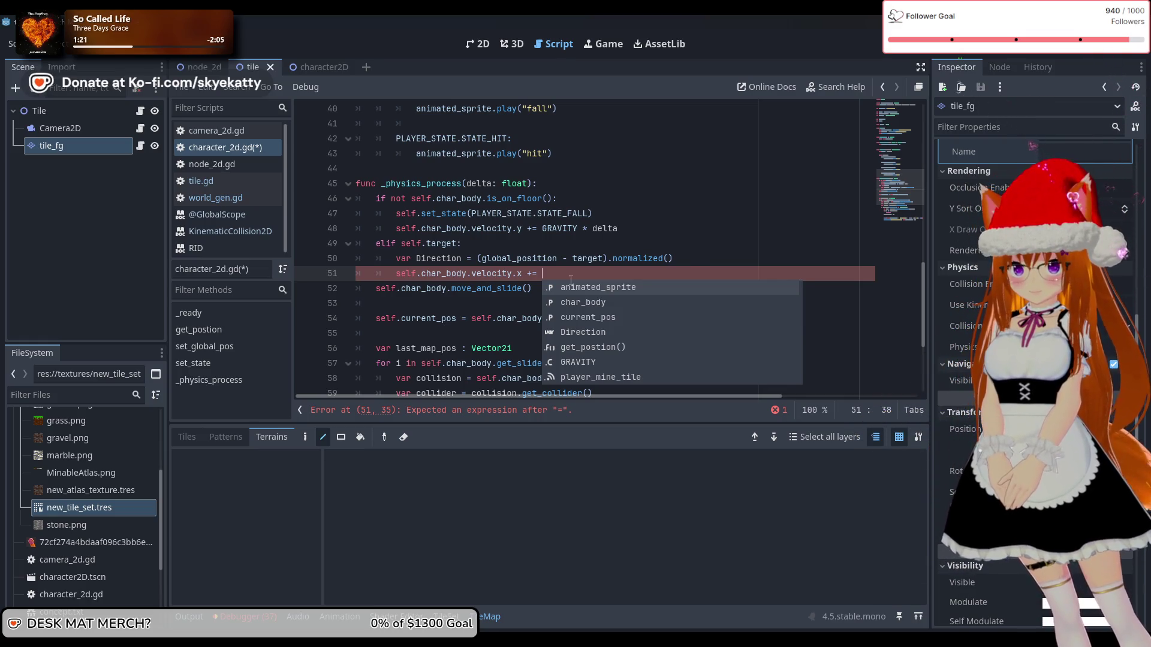
{"action": "type", "text": "Dire"}
{"action": "key", "text": "Return"}
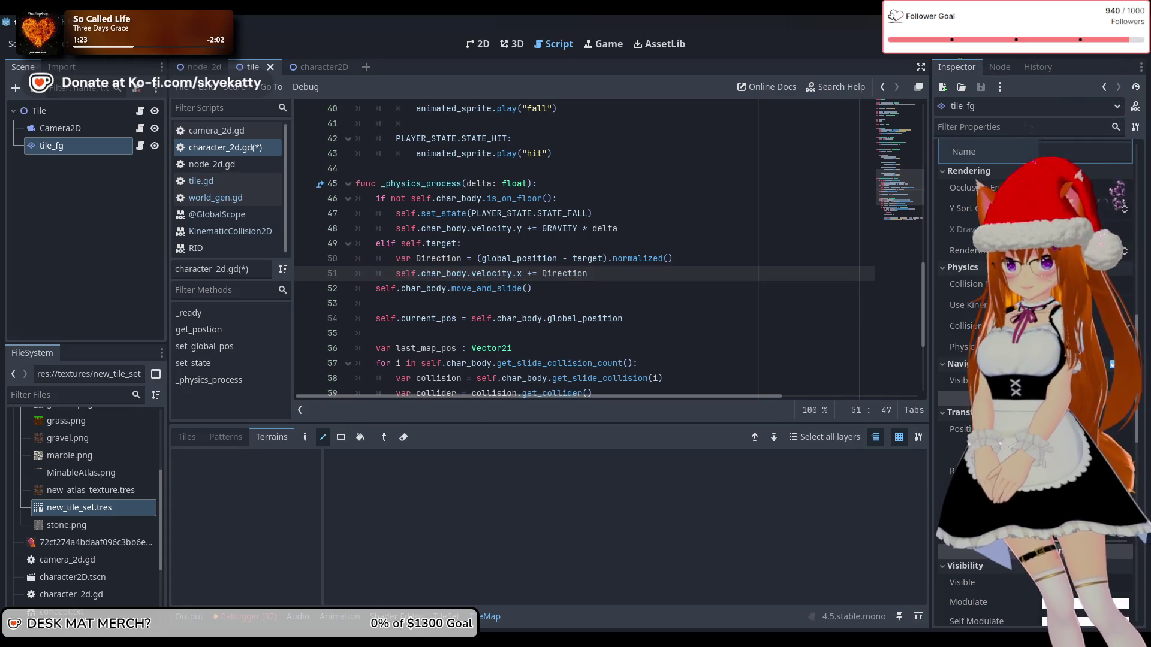
{"action": "left_click", "coordinate": [630, 293]}
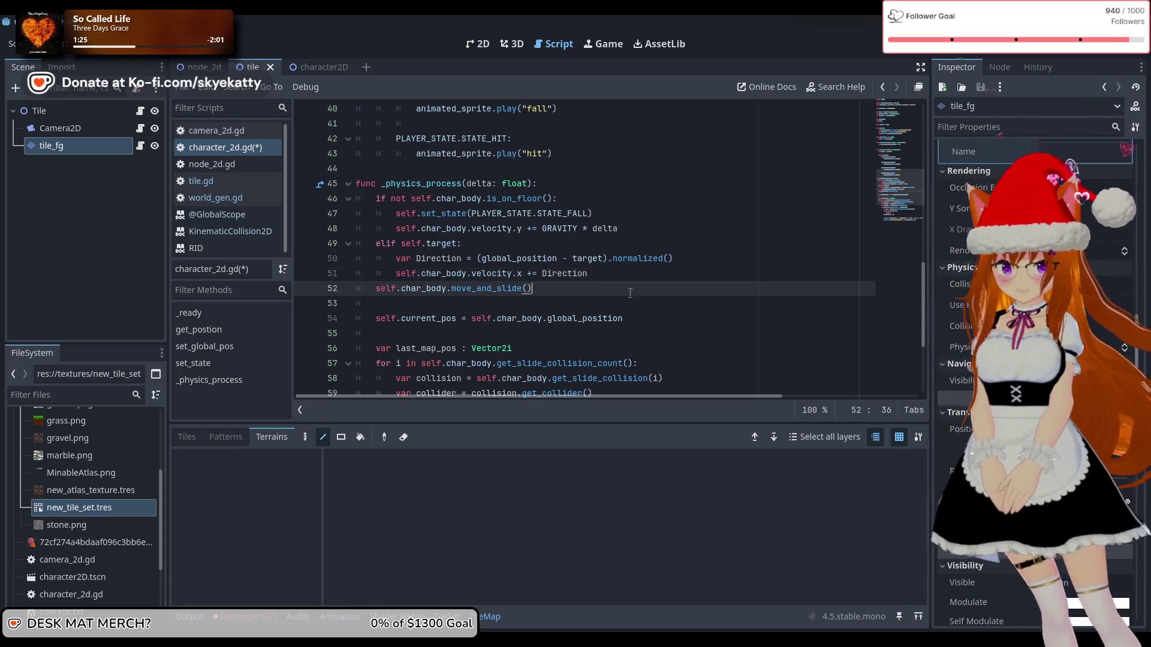
{"action": "scroll", "coordinate": [607, 294], "scroll_direction": "down", "scroll_amount": 2}
{"action": "scroll", "coordinate": [608, 288], "scroll_direction": "up", "scroll_amount": 2}
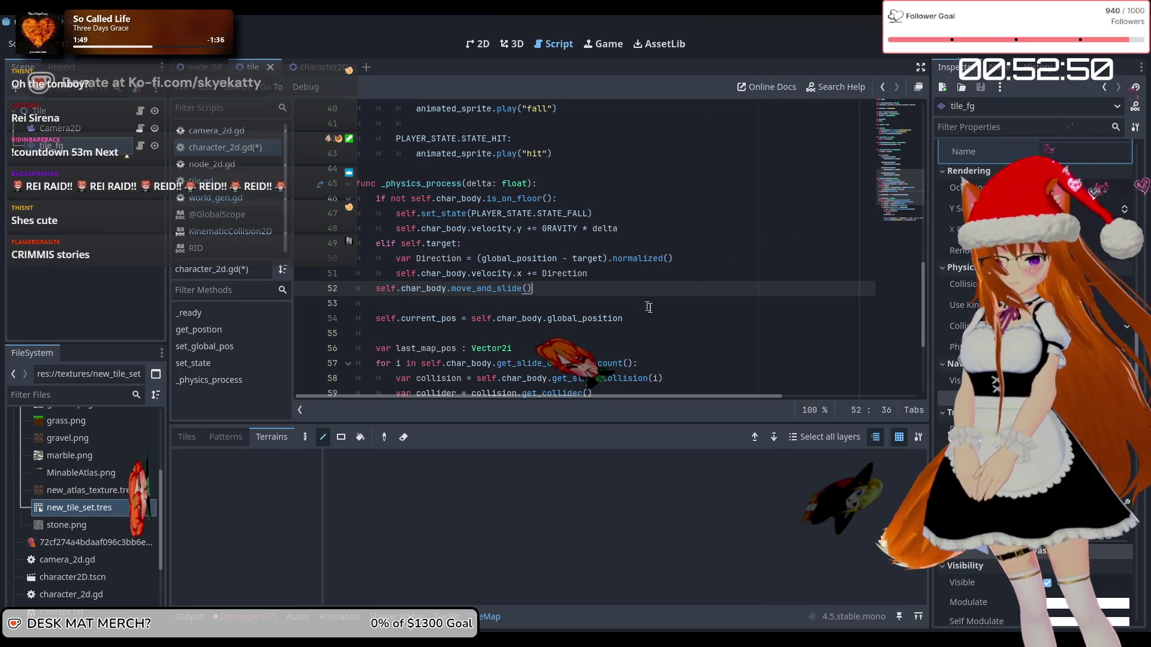
{"action": "scroll", "coordinate": [645, 295], "scroll_direction": "down", "scroll_amount": 4}
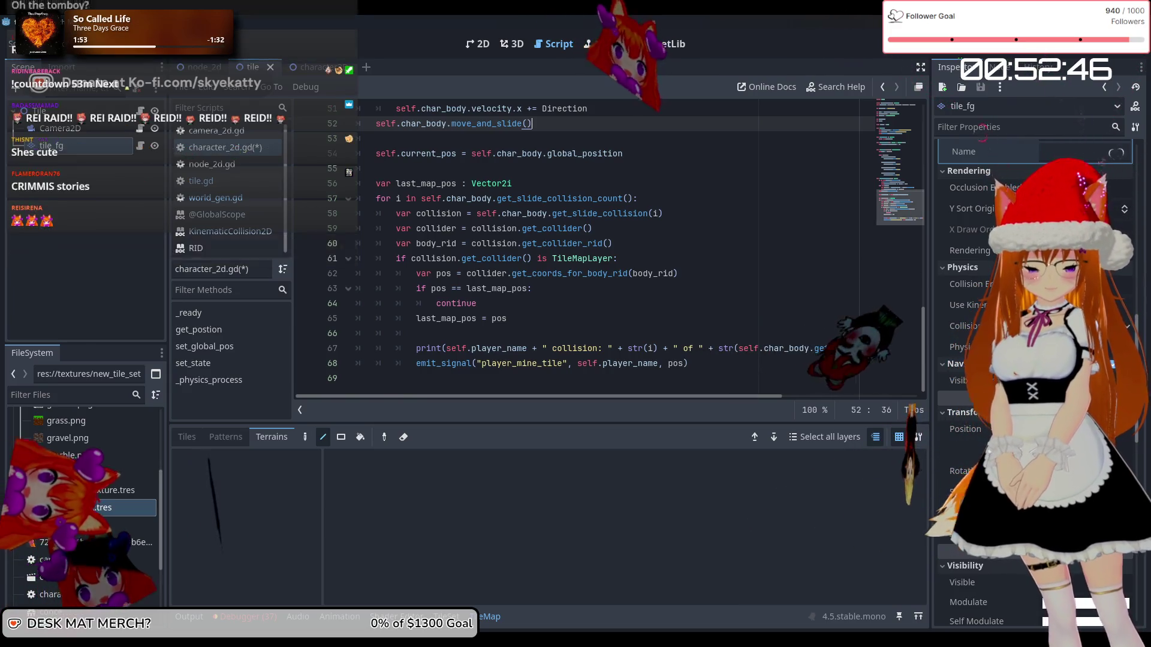
{"action": "scroll", "coordinate": [521, 271], "scroll_direction": "up", "scroll_amount": 2}
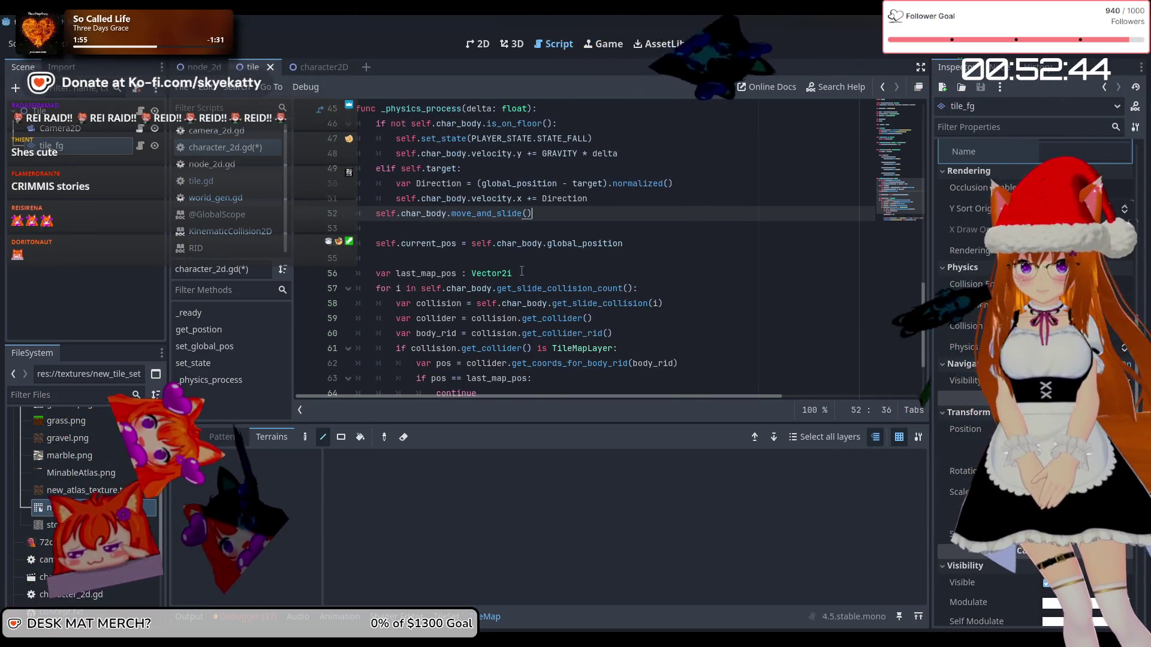
{"action": "left_click", "coordinate": [386, 213]}
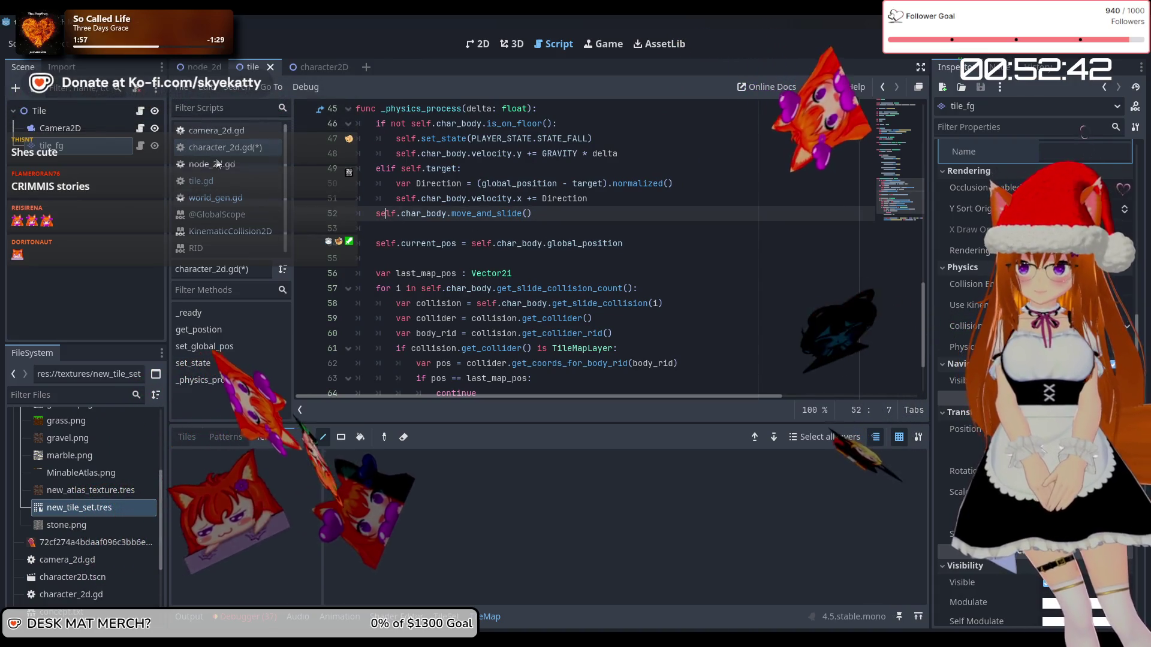
{"action": "left_click", "coordinate": [255, 149]}
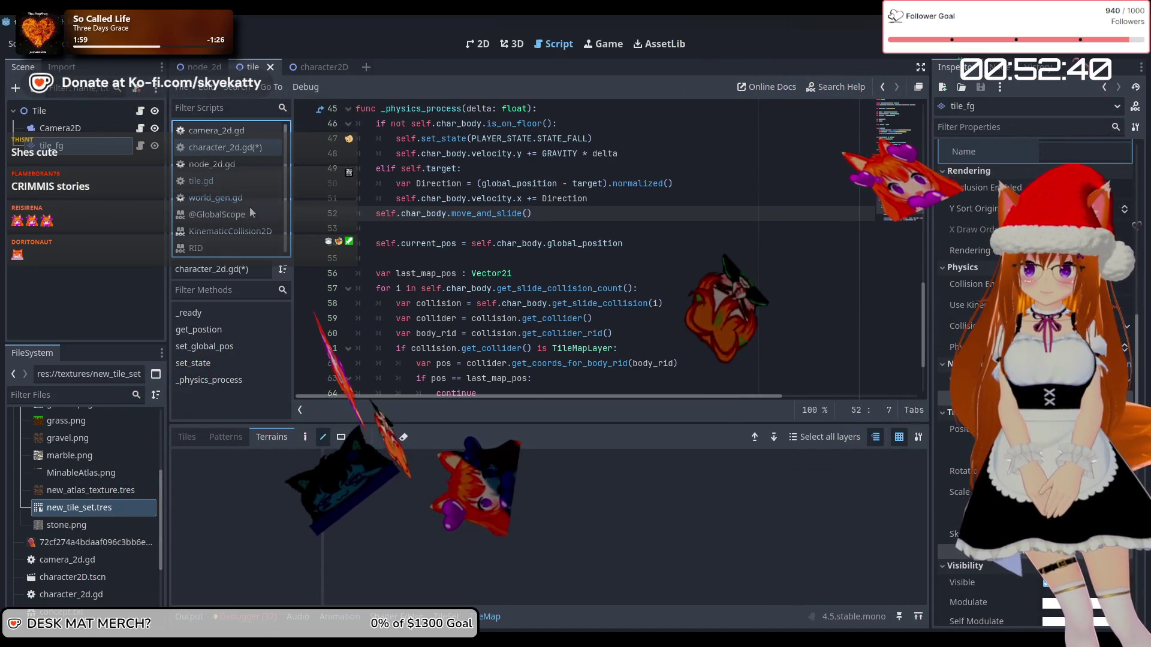
{"action": "left_click", "coordinate": [247, 199]}
{"action": "left_click", "coordinate": [242, 179]}
- Scroll through tile.gd's code, then return to the variable declarations near the top
{"action": "scroll", "coordinate": [568, 263], "scroll_direction": "down", "scroll_amount": 3}
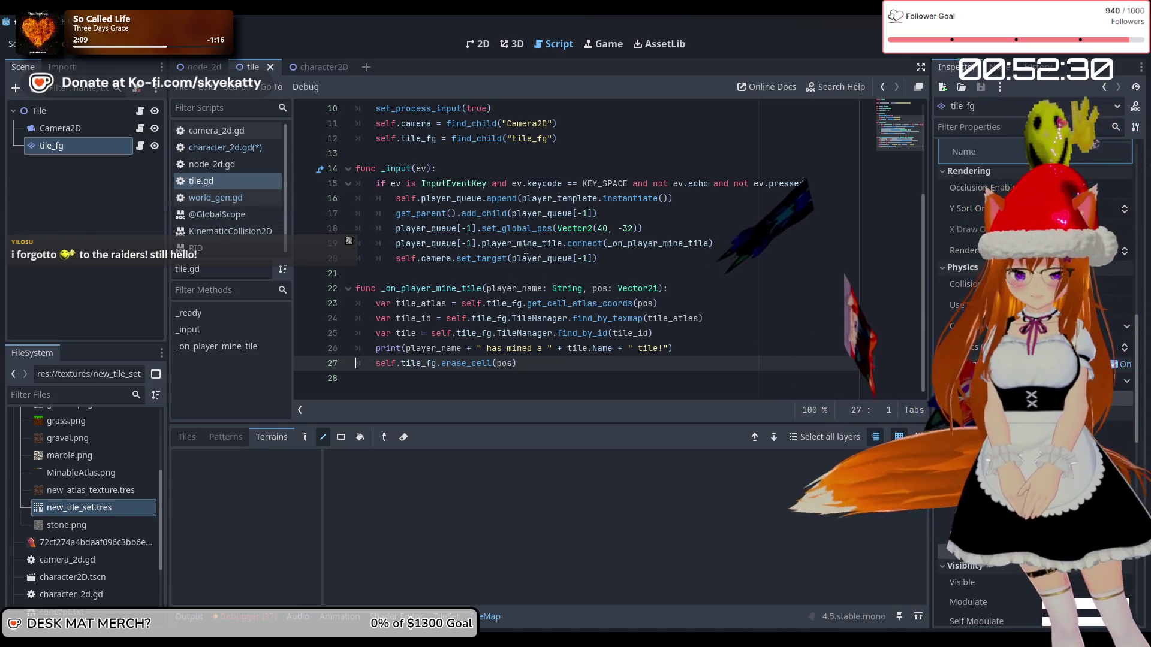
{"action": "scroll", "coordinate": [530, 258], "scroll_direction": "up", "scroll_amount": 2}
{"action": "scroll", "coordinate": [531, 240], "scroll_direction": "down", "scroll_amount": 2}
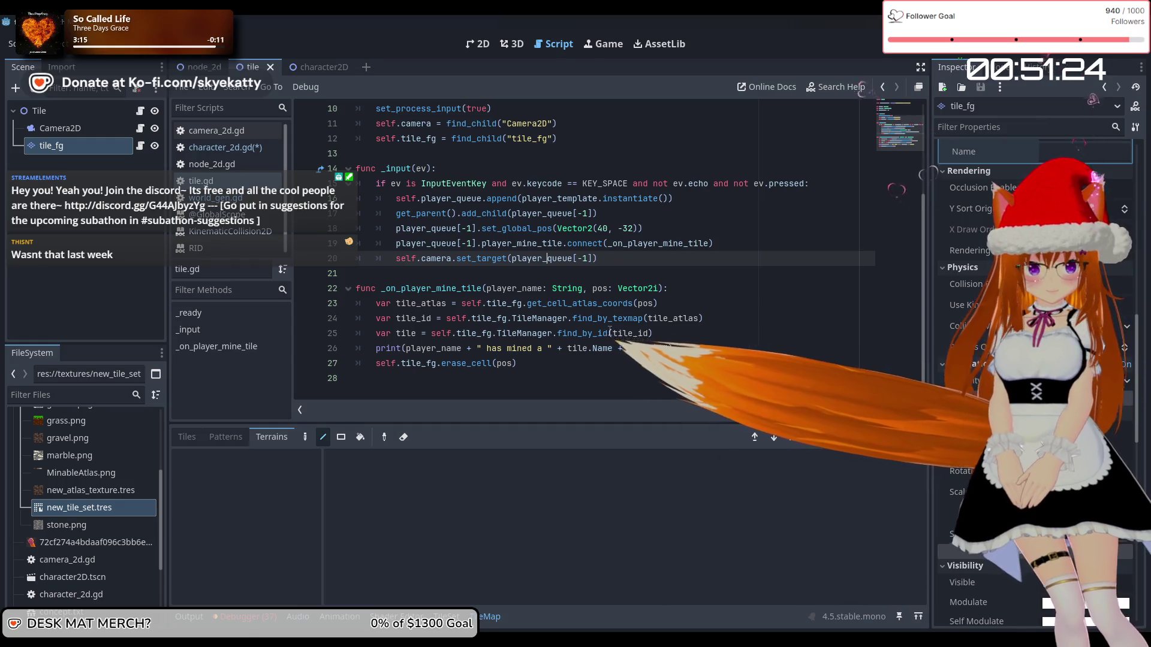
{"action": "scroll", "coordinate": [605, 310], "scroll_direction": "up", "scroll_amount": 3}
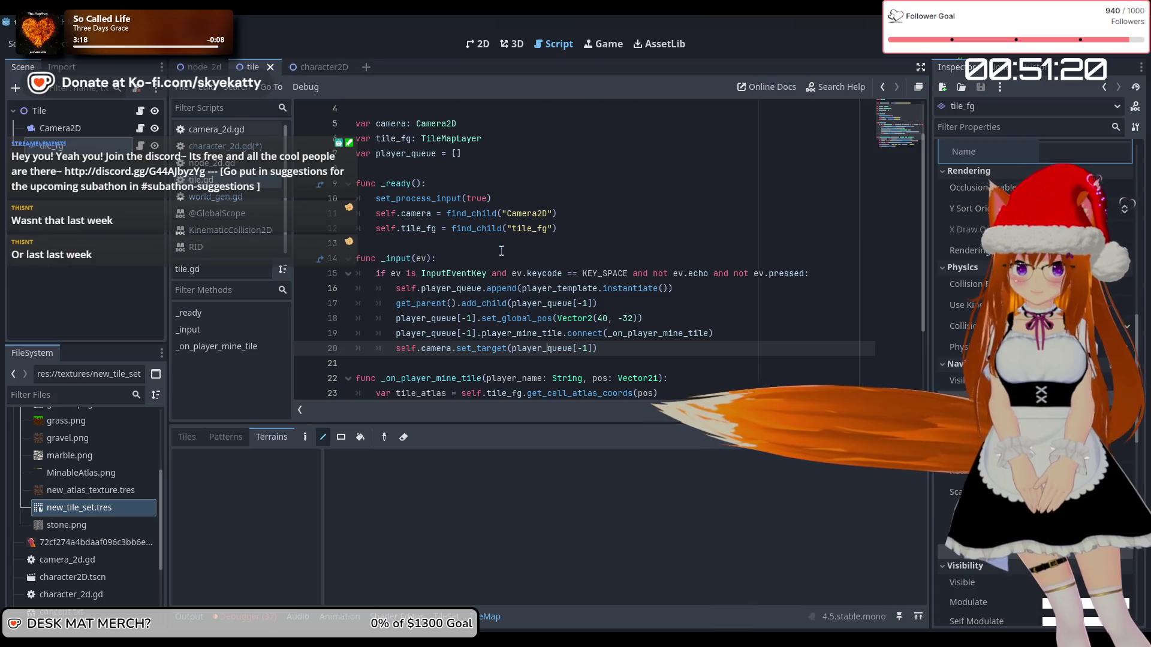
{"action": "left_click", "coordinate": [514, 190]}
- Add 'var mine_target_inex = 0' on a new line below player_queue
{"action": "left_click", "coordinate": [515, 194]}
{"action": "key", "text": "Return"}
{"action": "type", "text": "var mine_inxex"}
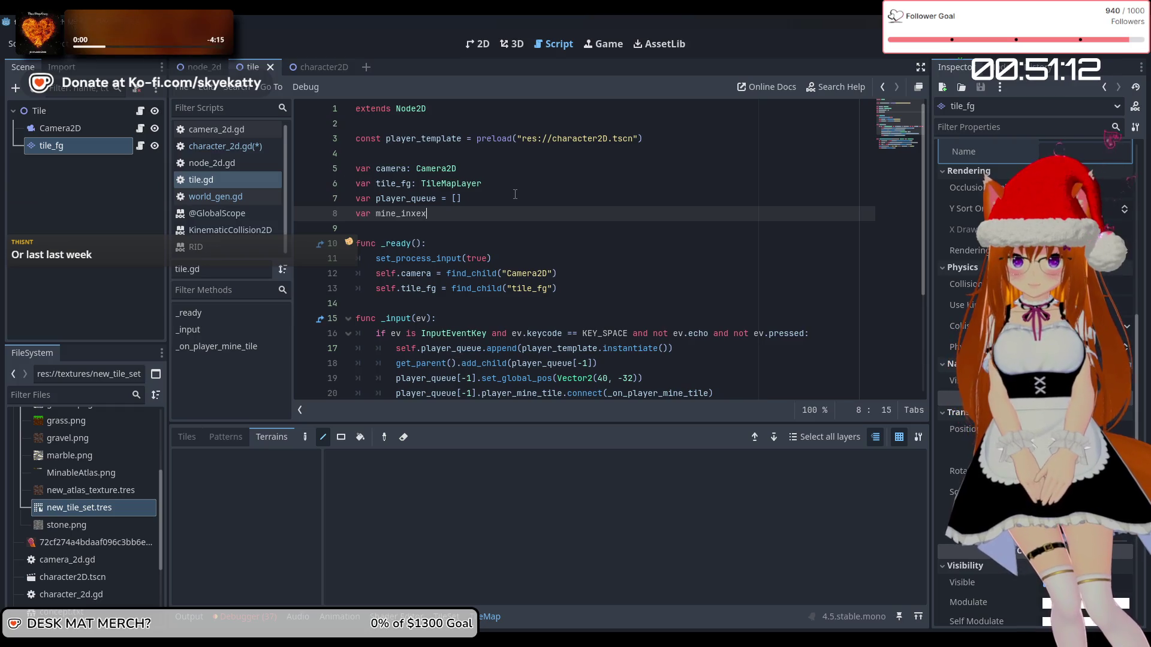
{"action": "key", "text": "BackSpace"}
{"action": "key", "text": "BackSpace"}
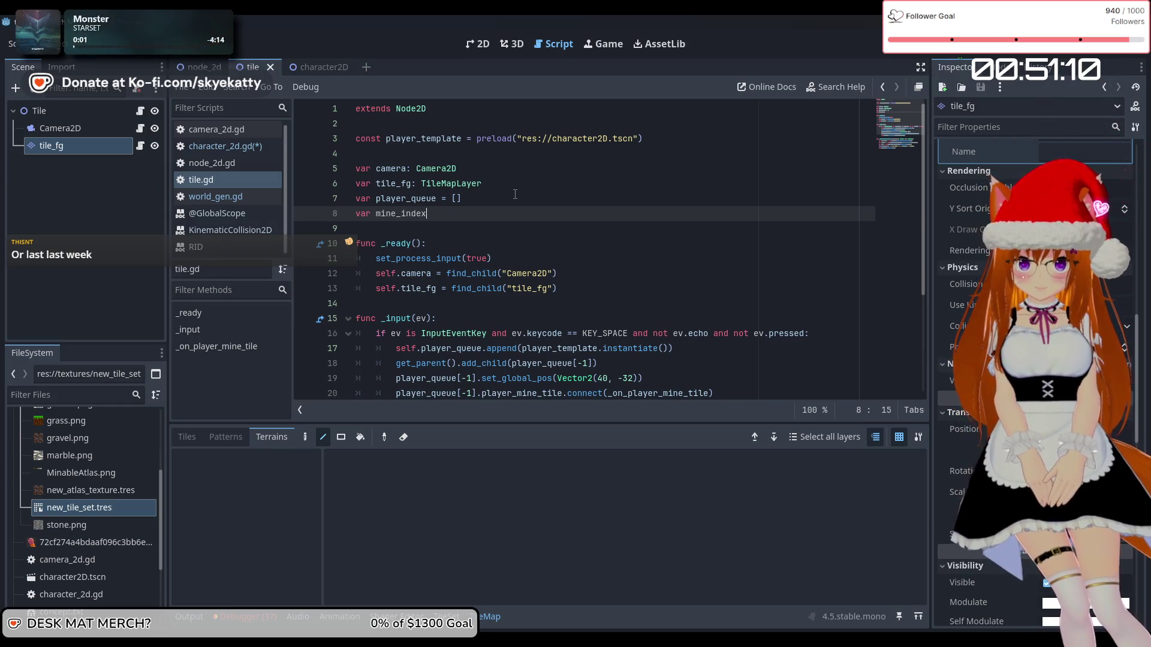
{"action": "type", "text": "target_id"}
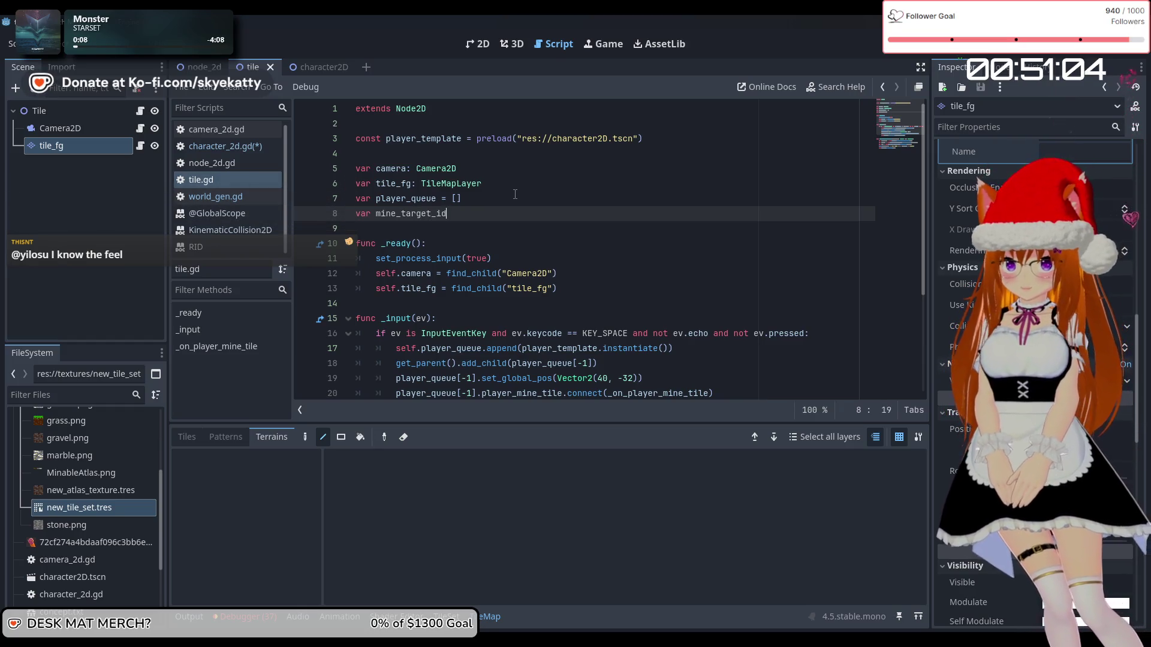
{"action": "key", "text": "BackSpace"}
{"action": "type", "text": "nex = 9"}
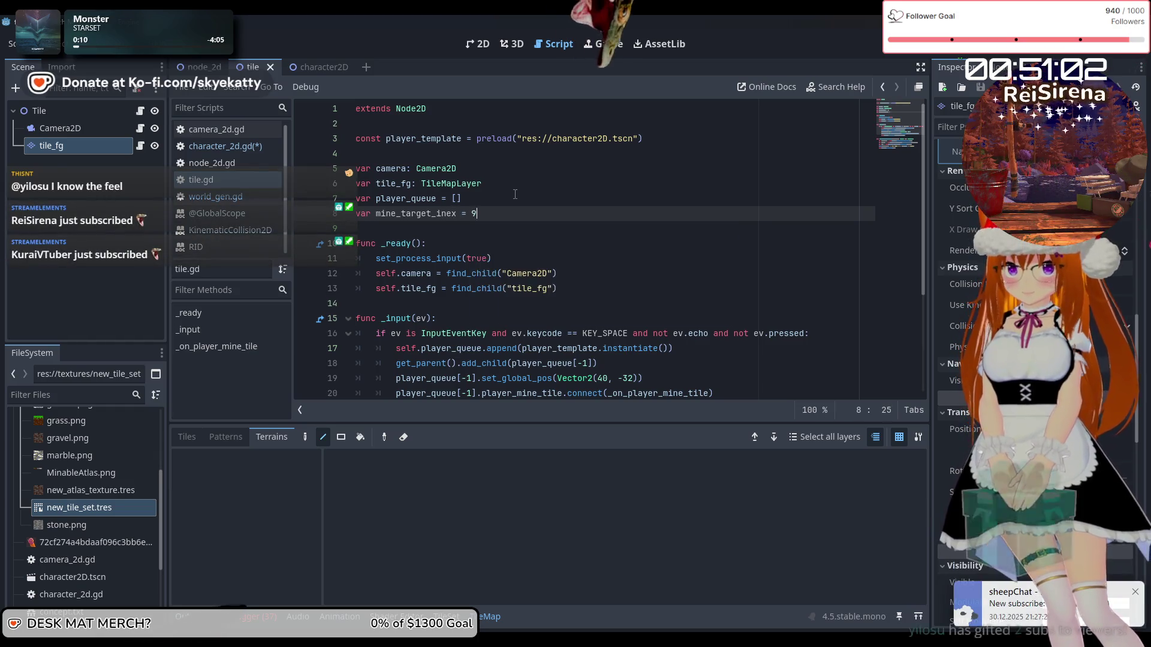
{"action": "key", "text": "BackSpace"}
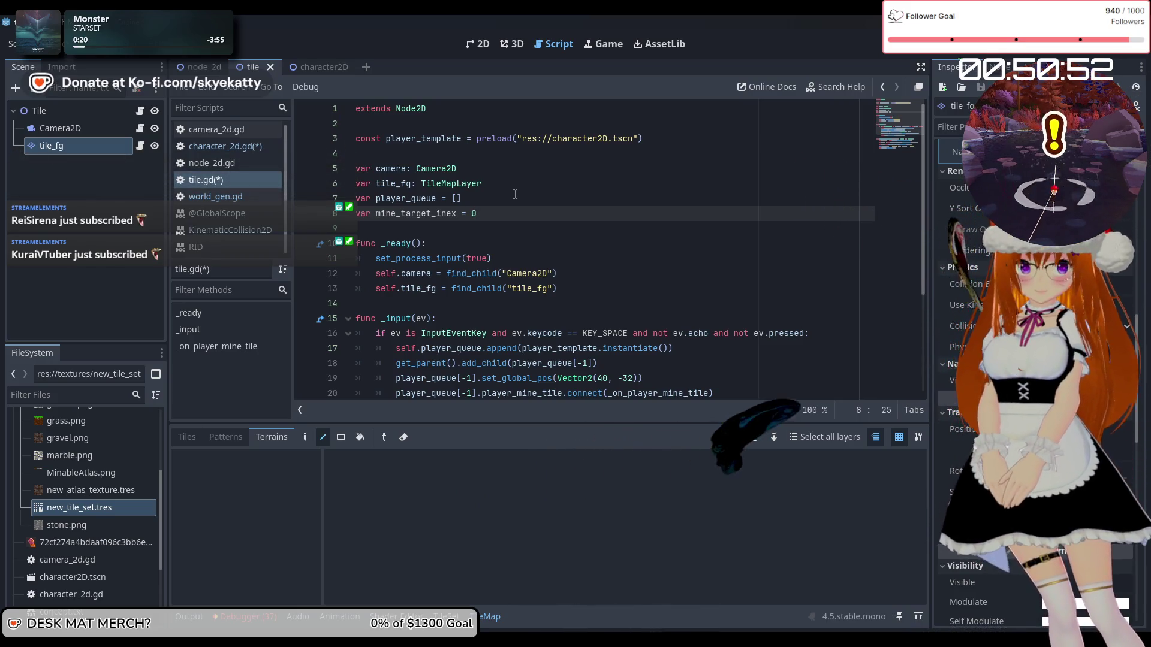
- Move down to _input and place the caret after the set_target call
{"action": "scroll", "coordinate": [515, 194], "scroll_direction": "down", "scroll_amount": 4}
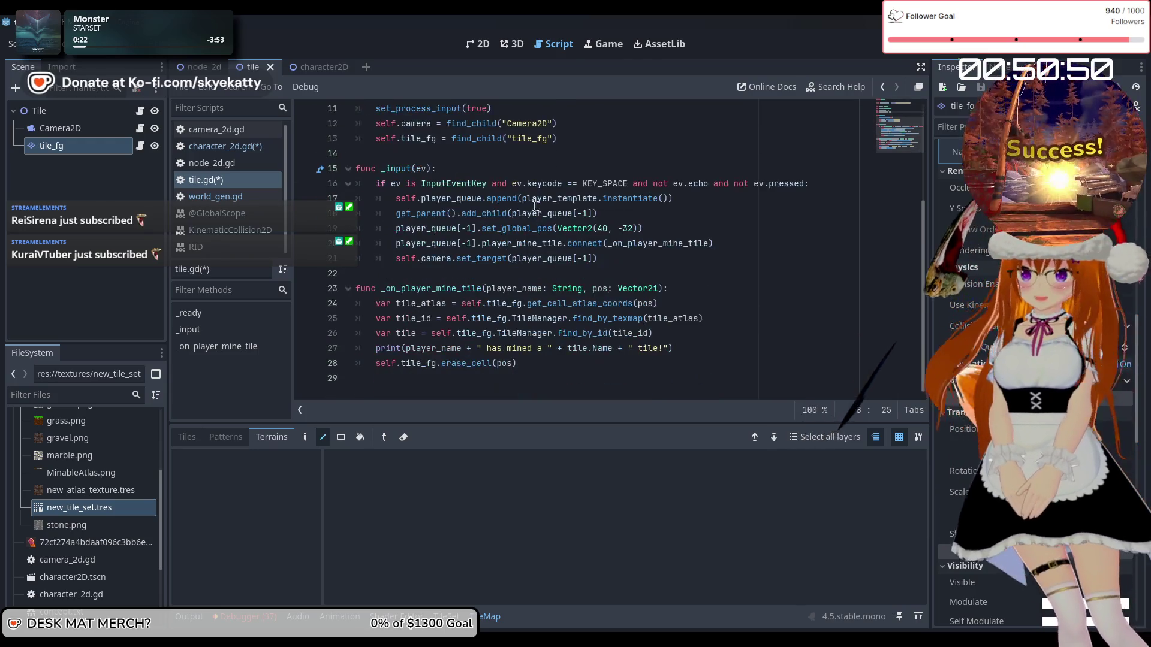
{"action": "scroll", "coordinate": [639, 284], "scroll_direction": "up", "scroll_amount": 4}
{"action": "scroll", "coordinate": [639, 287], "scroll_direction": "down", "scroll_amount": 4}
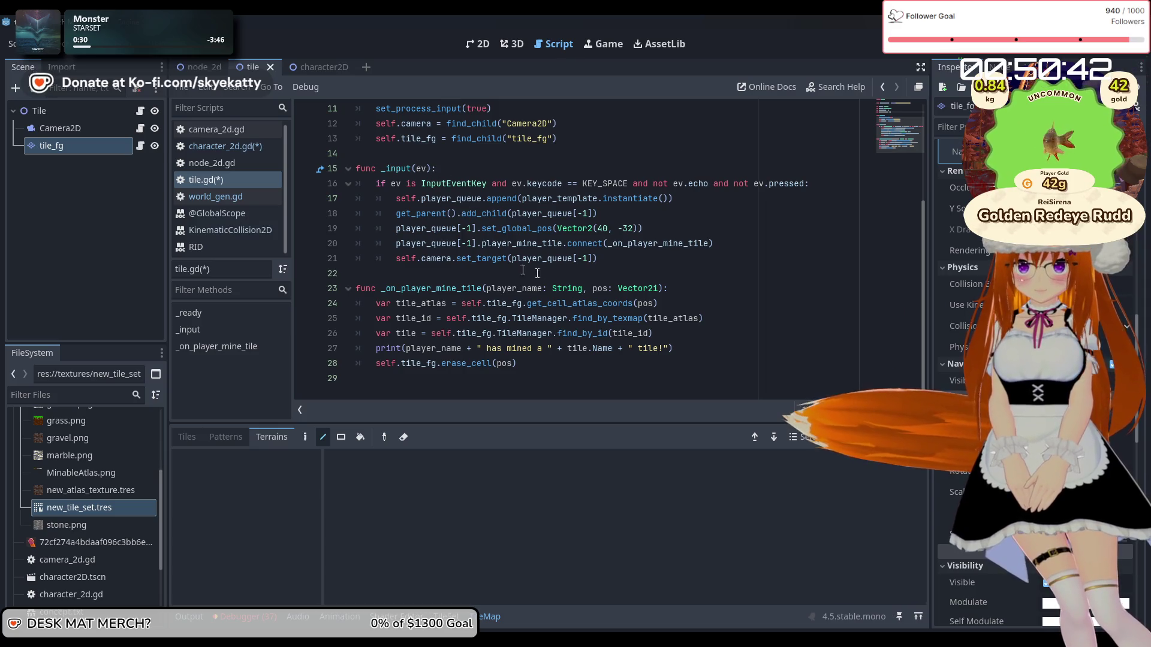
{"action": "left_click", "coordinate": [638, 254]}
- Add 'mine_target_inex += 1' after set_target in the spawn branch, using autocomplete
{"action": "key", "text": "Return"}
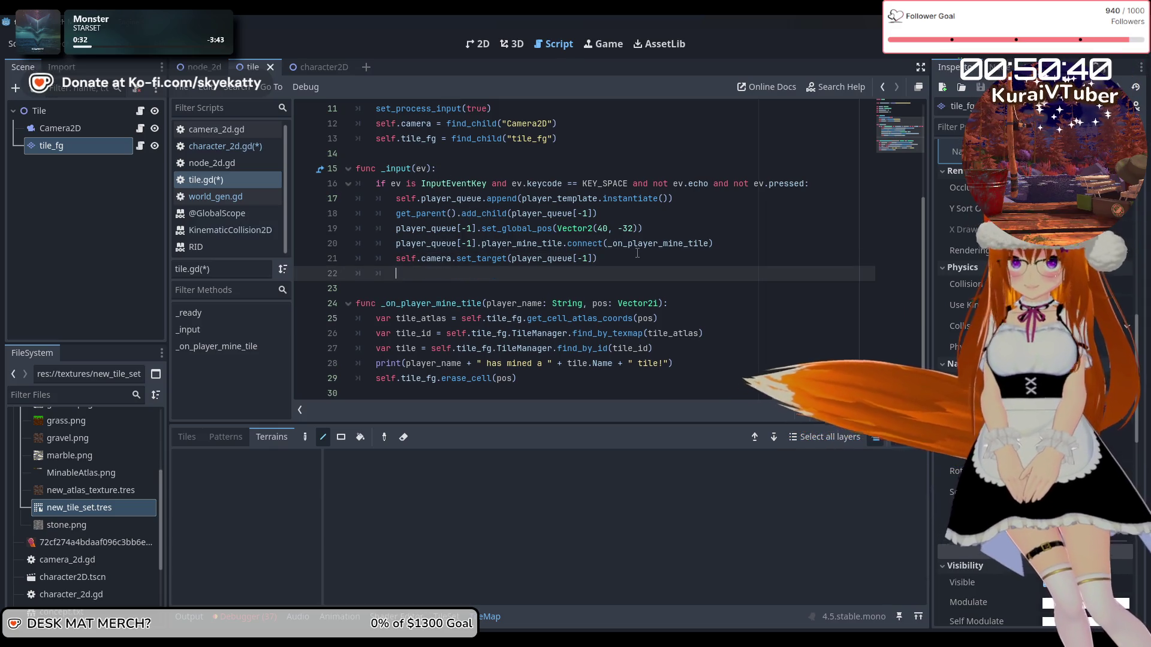
{"action": "type", "text": "min"}
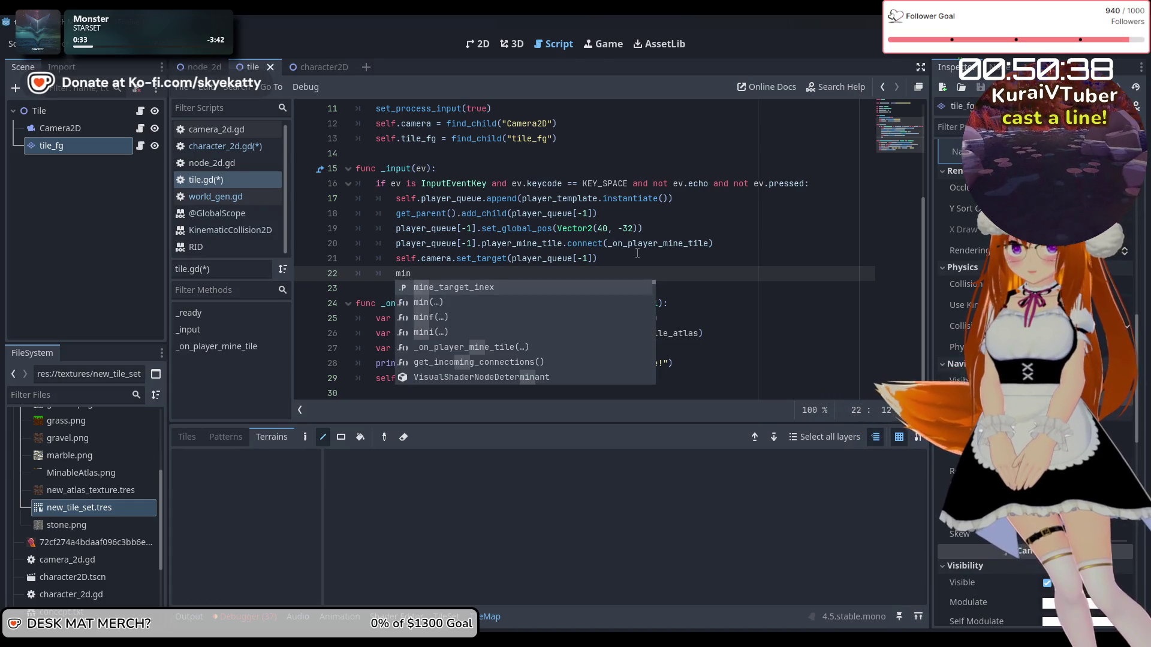
{"action": "key", "text": "Return"}
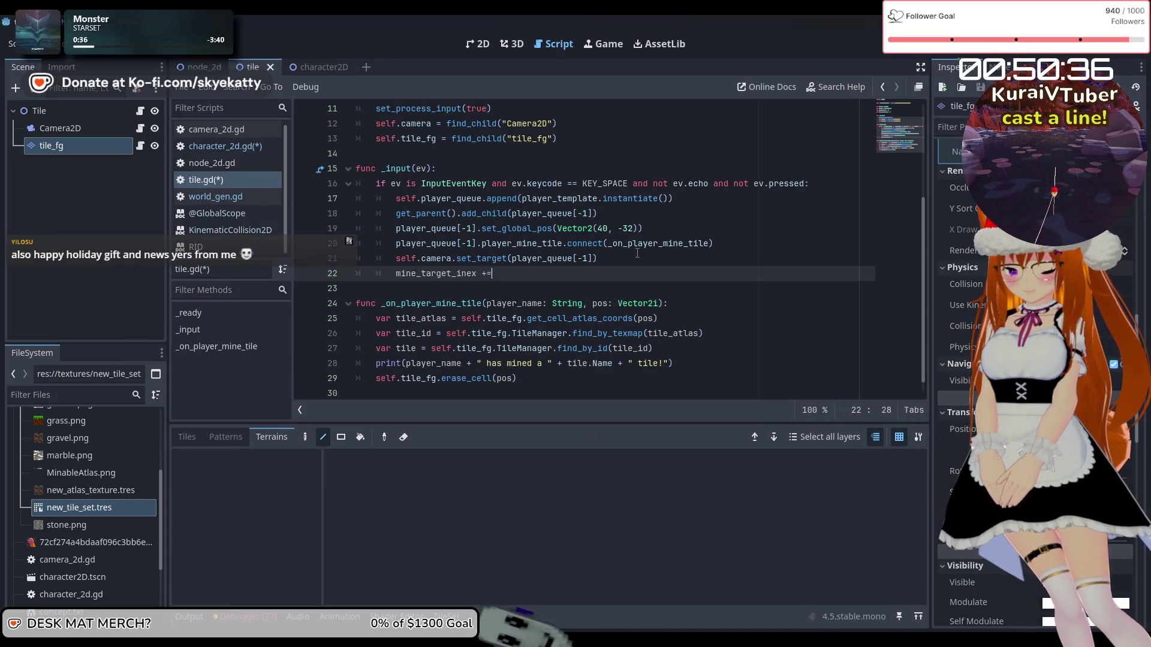
{"action": "type", "text": "1"}
{"action": "left_click", "coordinate": [638, 255]}
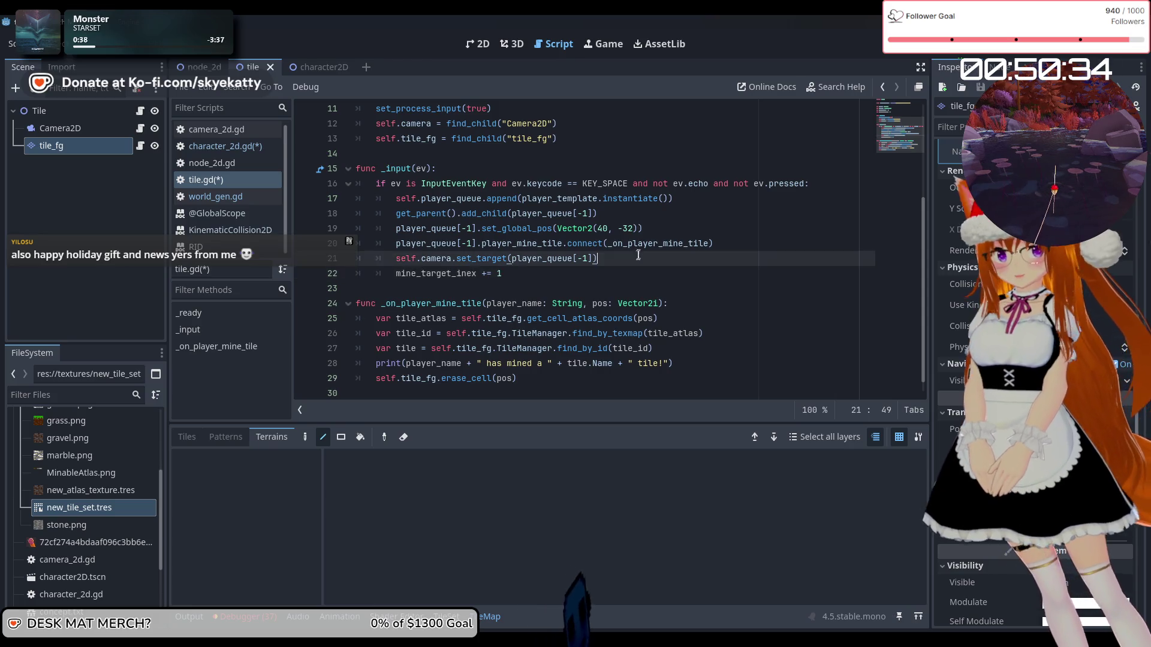
{"action": "left_click", "coordinate": [632, 273]}
- Review the script, then open a new first line after the space-key condition
{"action": "scroll", "coordinate": [670, 274], "scroll_direction": "up", "scroll_amount": 1}
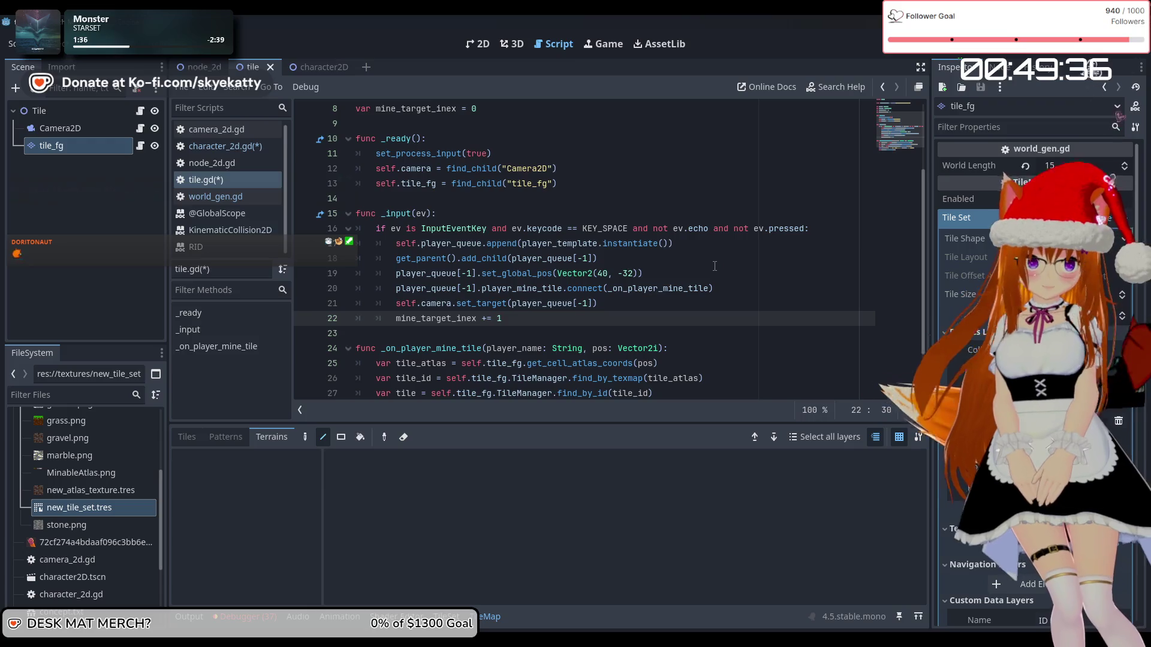
{"action": "scroll", "coordinate": [695, 291], "scroll_direction": "down", "scroll_amount": 1}
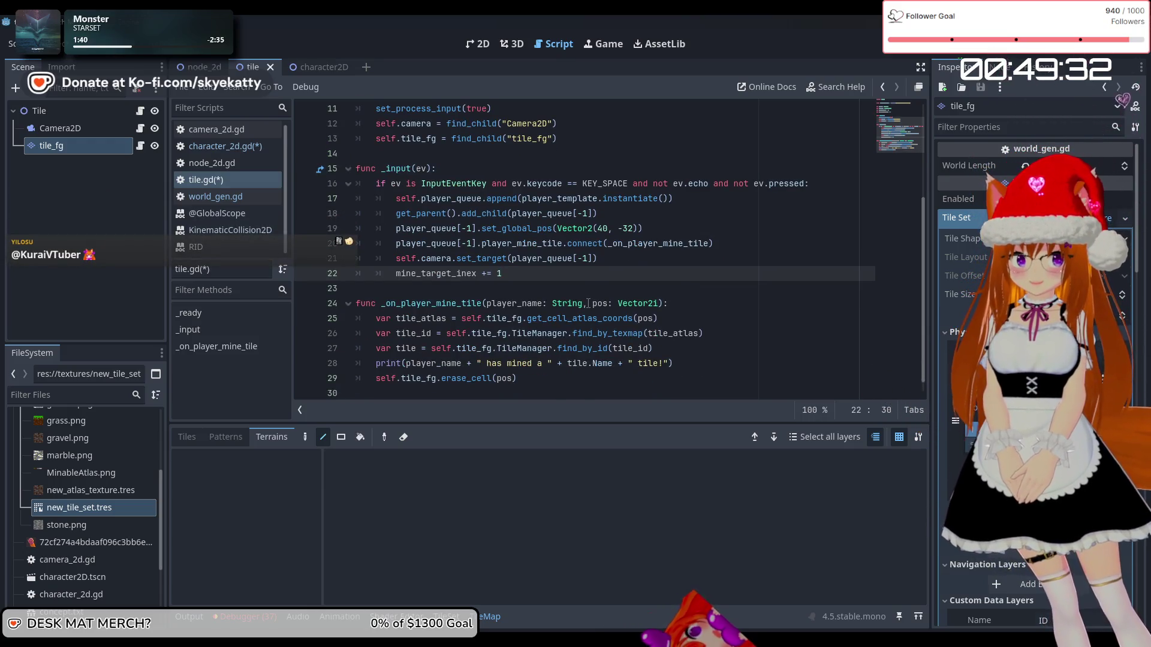
{"action": "scroll", "coordinate": [588, 304], "scroll_direction": "up", "scroll_amount": 2}
{"action": "scroll", "coordinate": [588, 304], "scroll_direction": "down", "scroll_amount": 1}
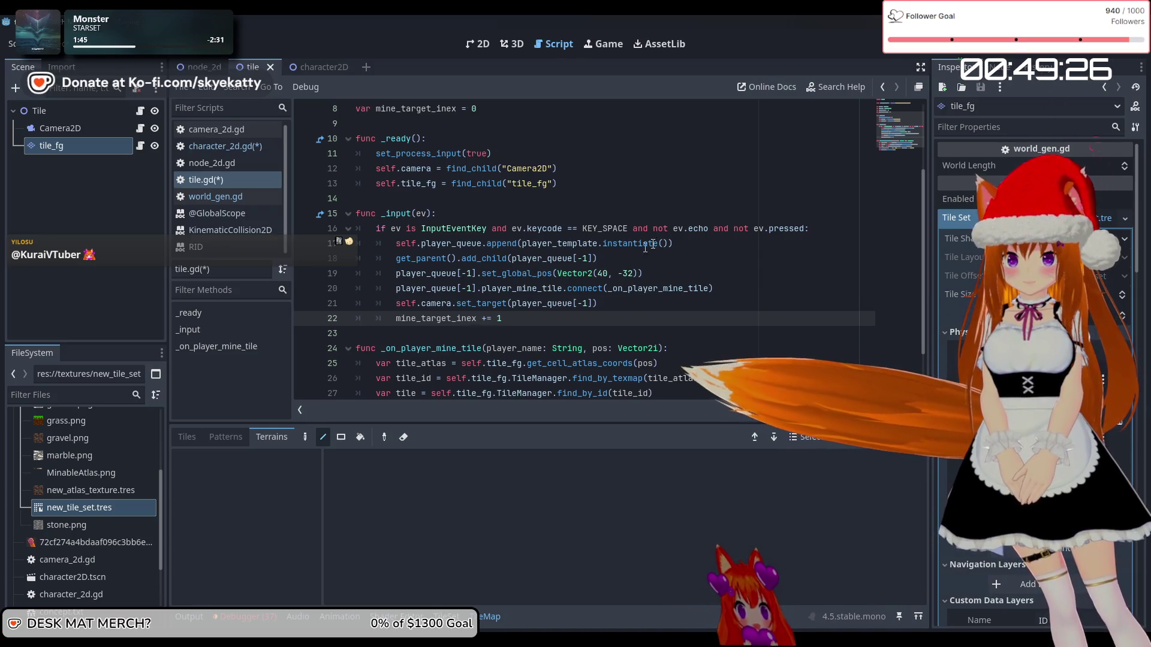
{"action": "scroll", "coordinate": [690, 243], "scroll_direction": "up", "scroll_amount": 1}
{"action": "scroll", "coordinate": [779, 237], "scroll_direction": "down", "scroll_amount": 1}
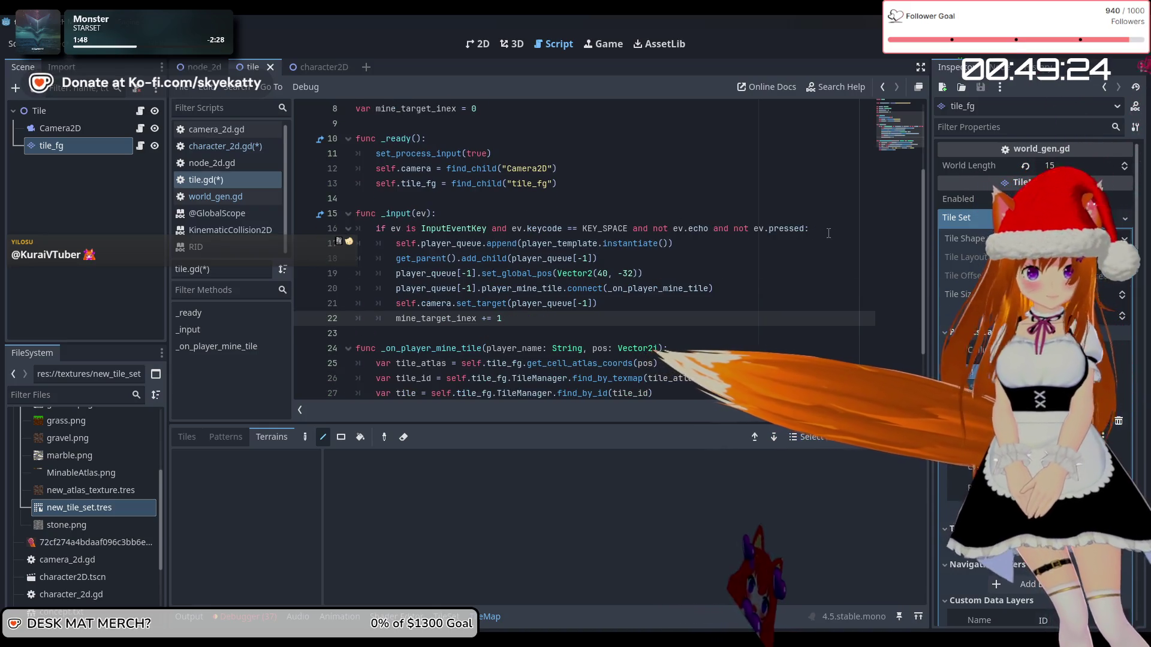
{"action": "left_click", "coordinate": [829, 233]}
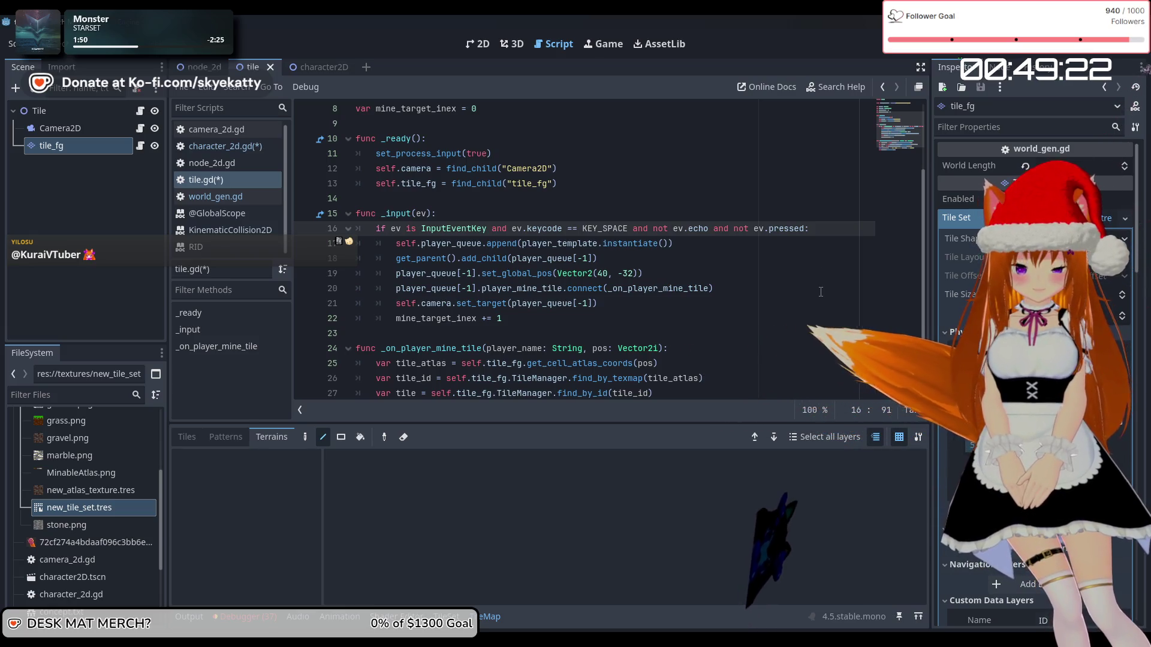
{"action": "key", "text": "Return"}
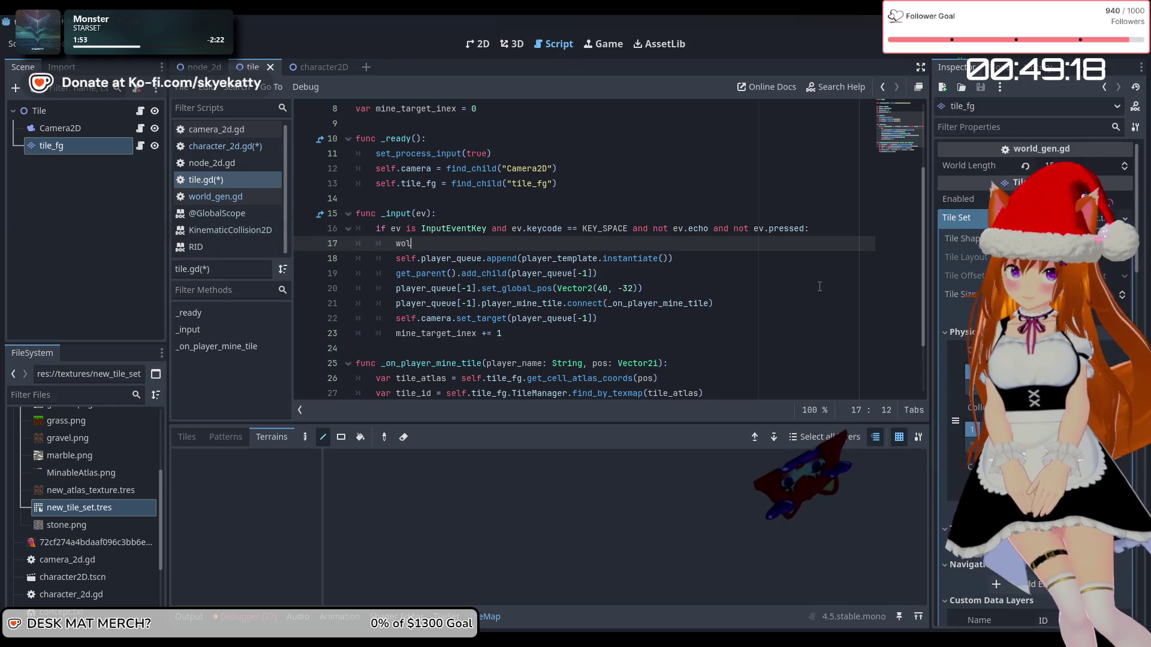
- Start typing a world_ reference on the new line, then erase it
{"action": "key", "text": "BackSpace"}
{"action": "type", "text": "rld"}
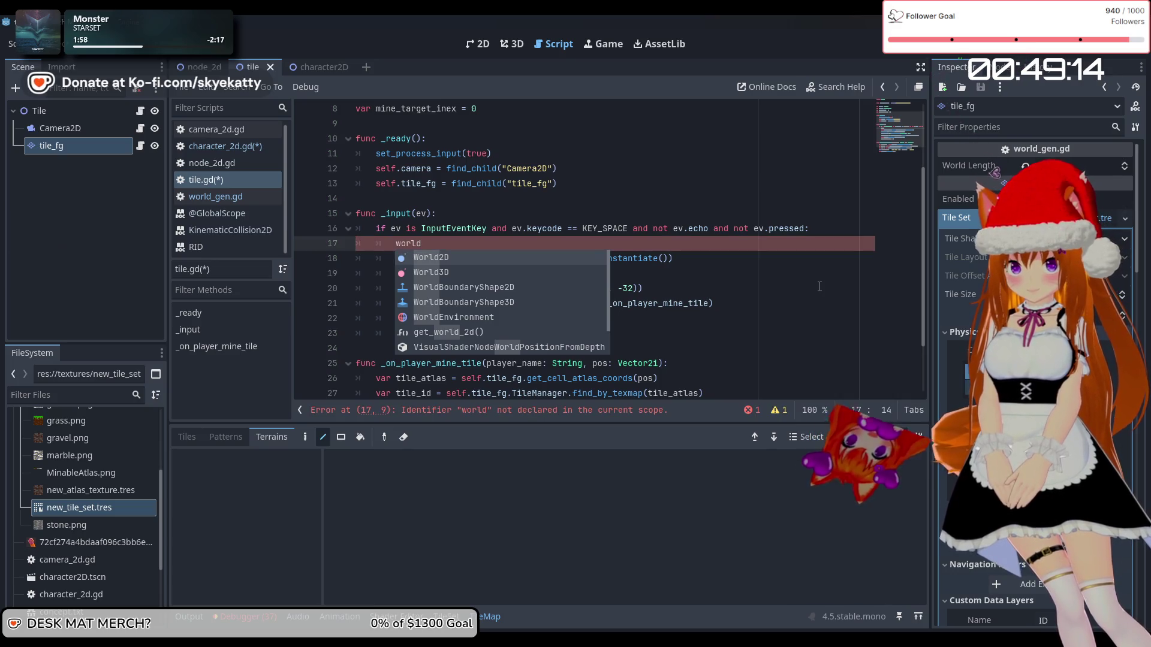
{"action": "type", "text": "l"}
{"action": "type", "text": "_"}
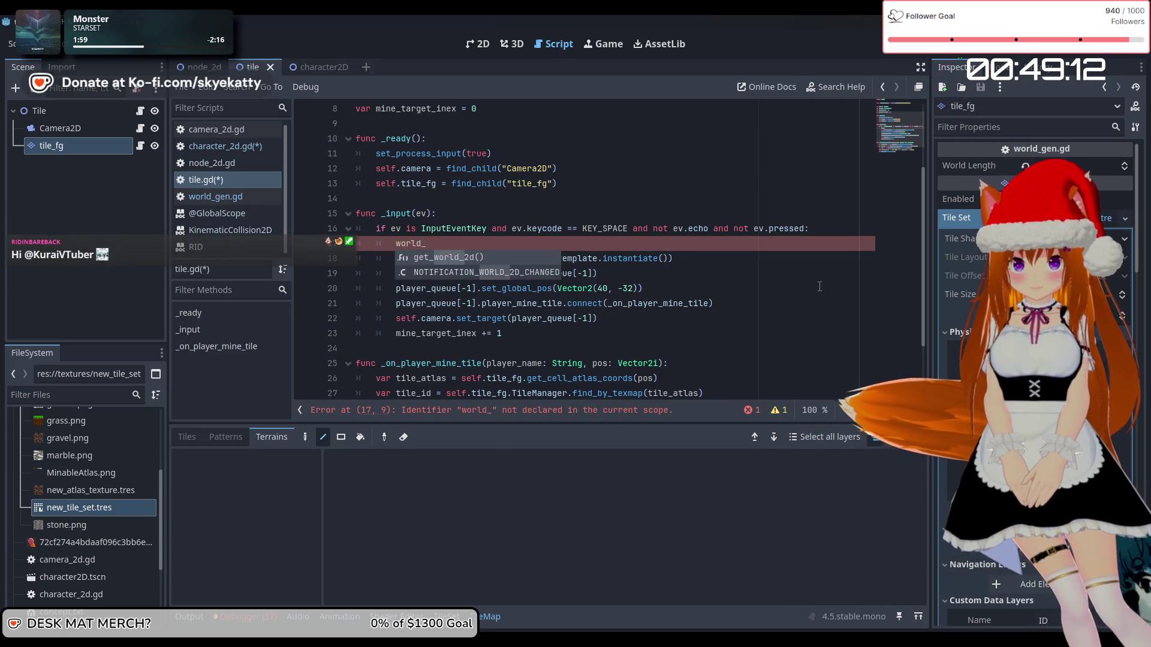
{"action": "key", "text": "BackSpace"}
{"action": "key", "text": "BackSpace"}
{"action": "key", "text": "BackSpace"}
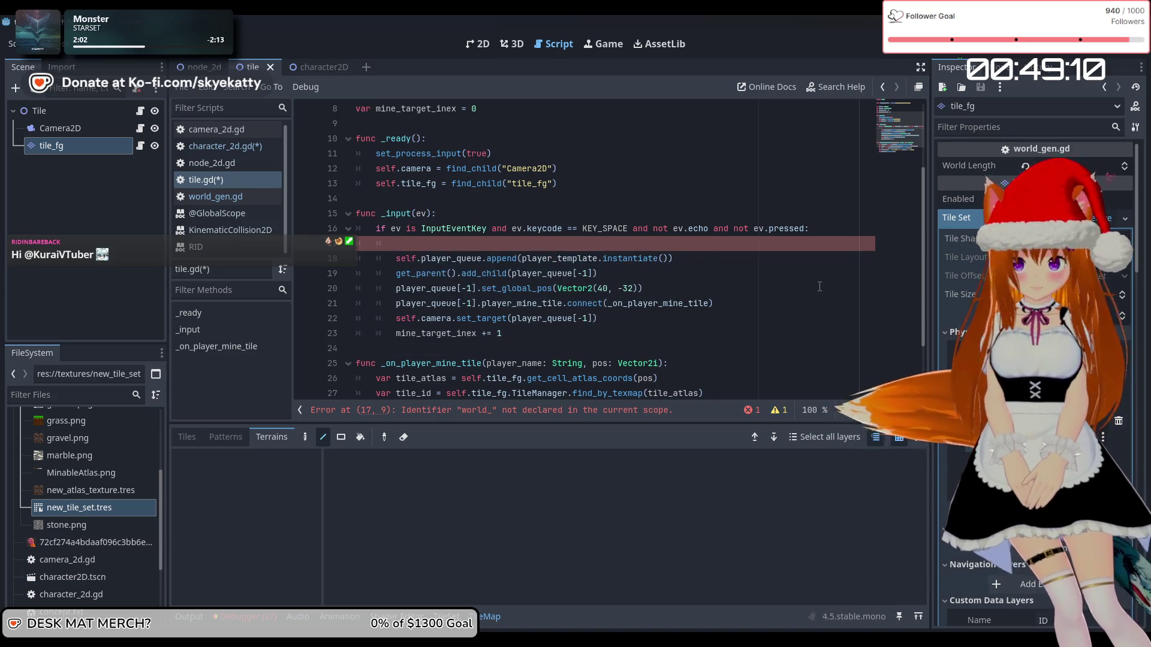
- Check world_gen.gd in the script list, then return to tile.gd's _input code
{"action": "scroll", "coordinate": [763, 244], "scroll_direction": "up", "scroll_amount": 3}
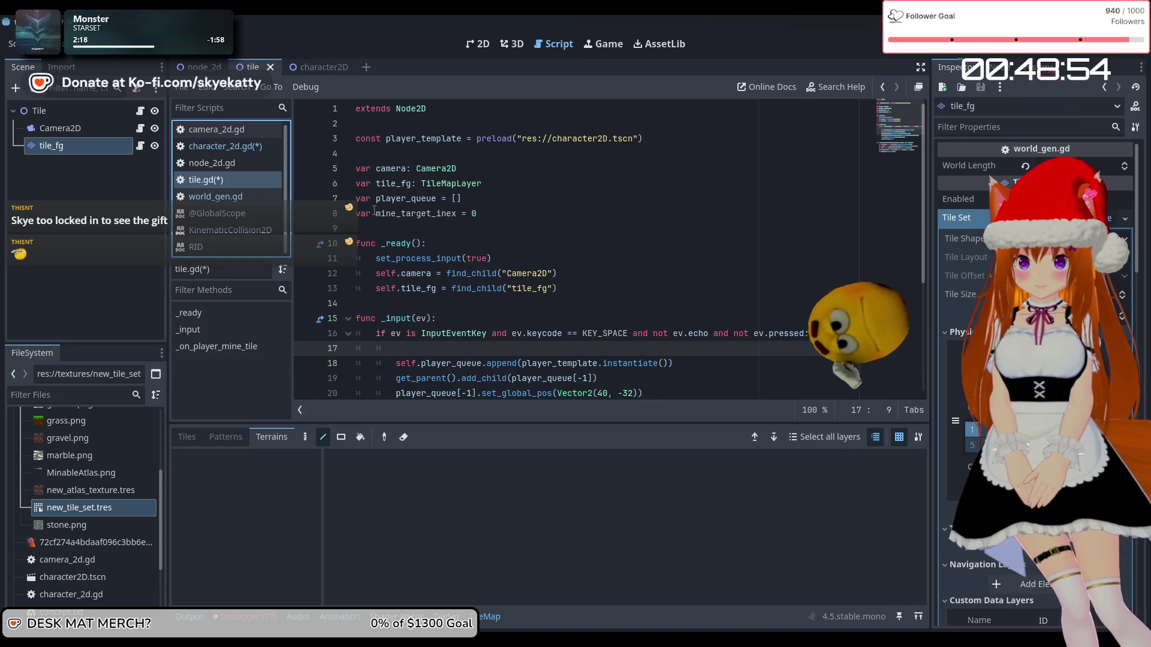
{"action": "left_click", "coordinate": [224, 198]}
{"action": "left_click", "coordinate": [231, 180]}
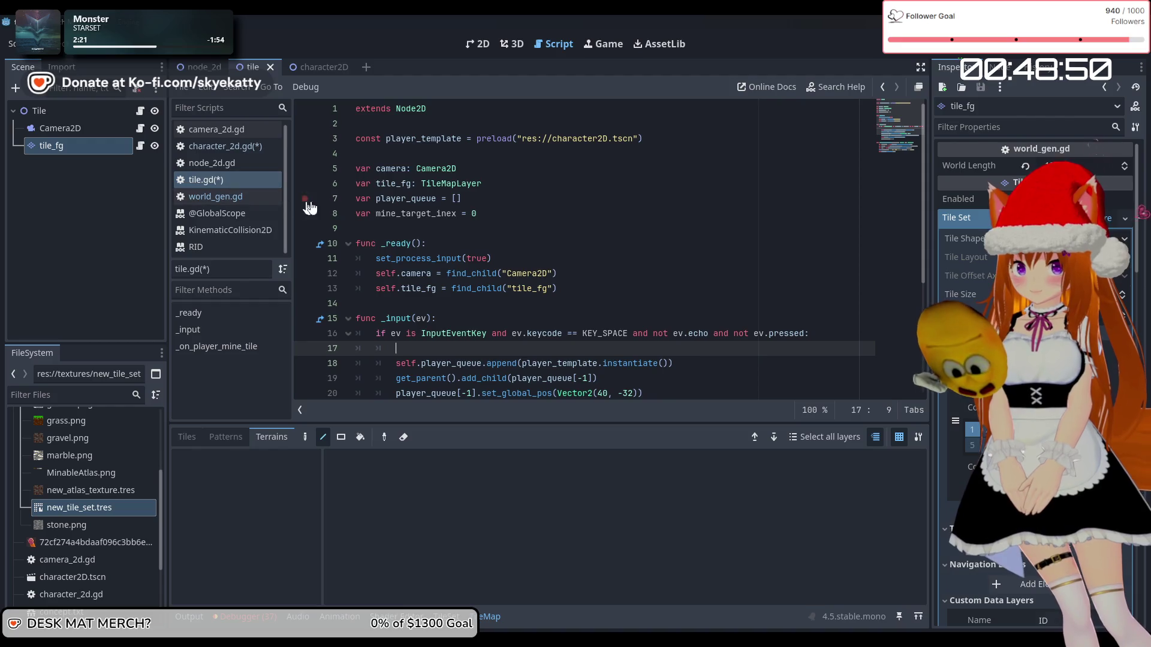
{"action": "scroll", "coordinate": [509, 275], "scroll_direction": "down", "scroll_amount": 2}
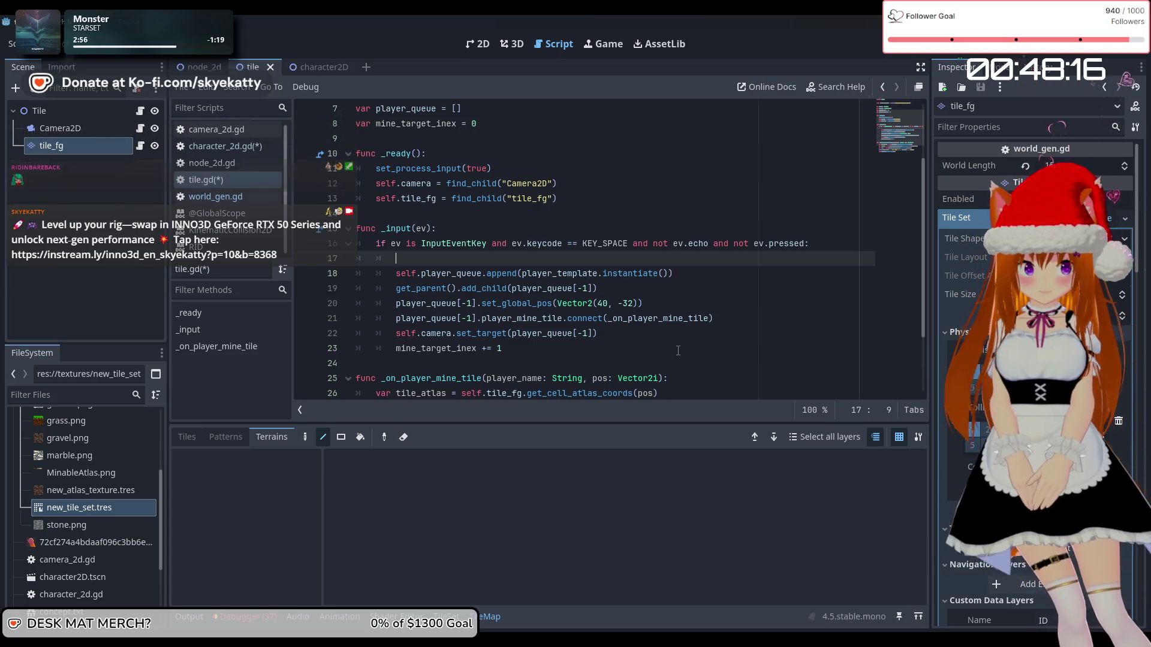
{"action": "scroll", "coordinate": [678, 350], "scroll_direction": "down", "scroll_amount": 2}
{"action": "scroll", "coordinate": [678, 351], "scroll_direction": "up", "scroll_amount": 3}
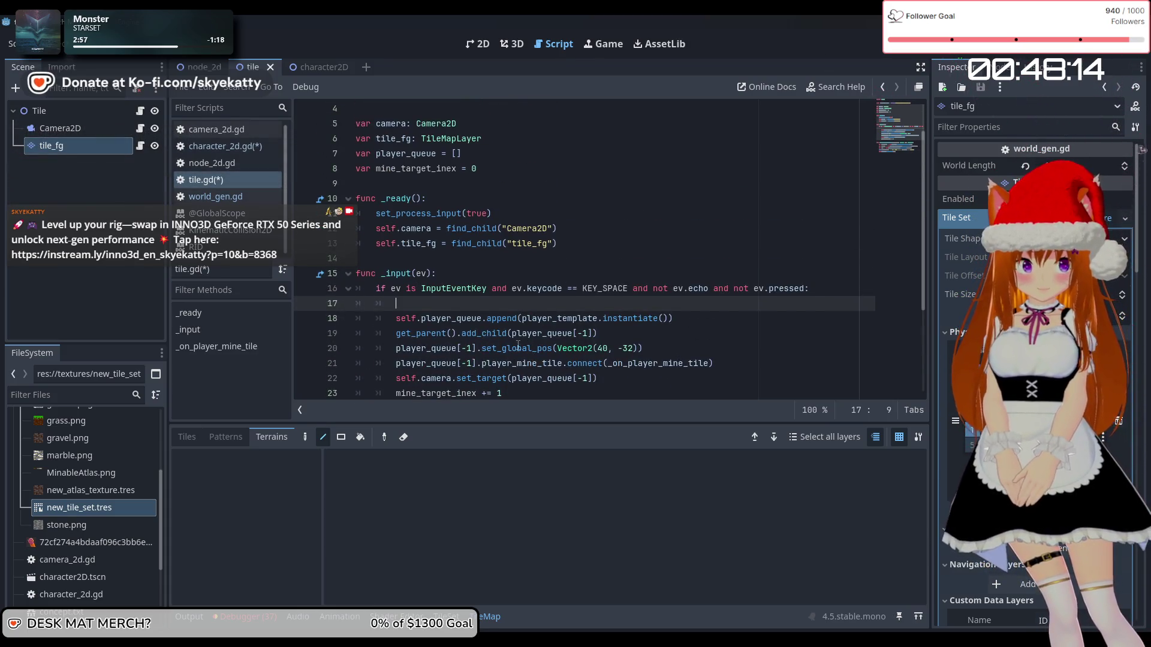
{"action": "scroll", "coordinate": [518, 346], "scroll_direction": "down", "scroll_amount": 2}
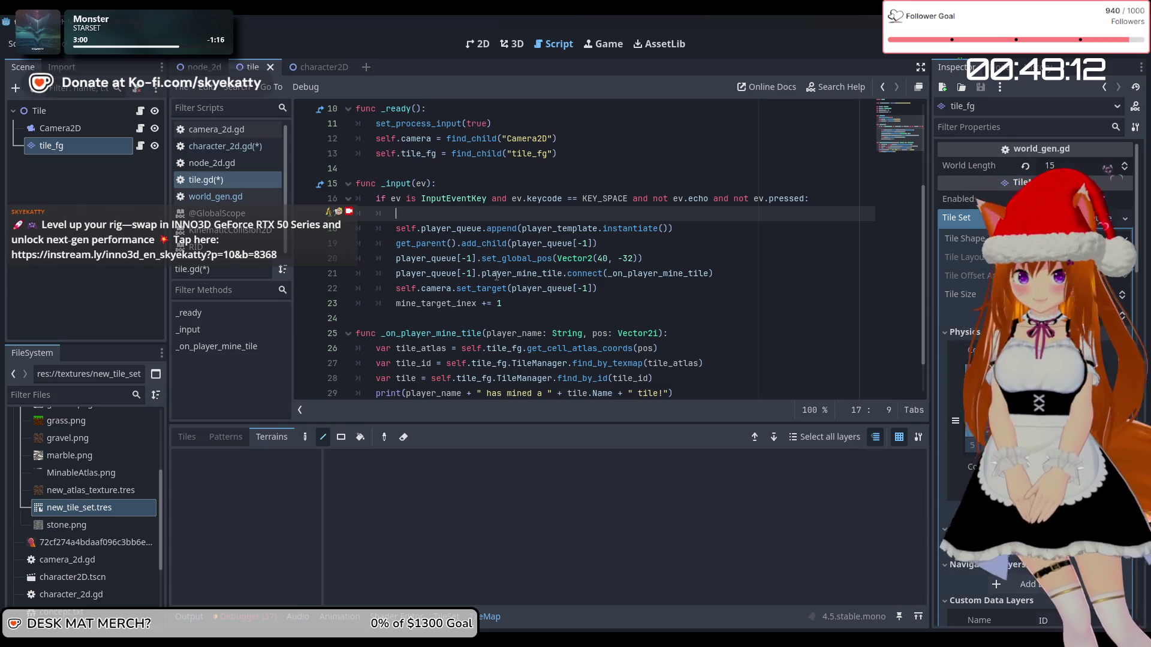